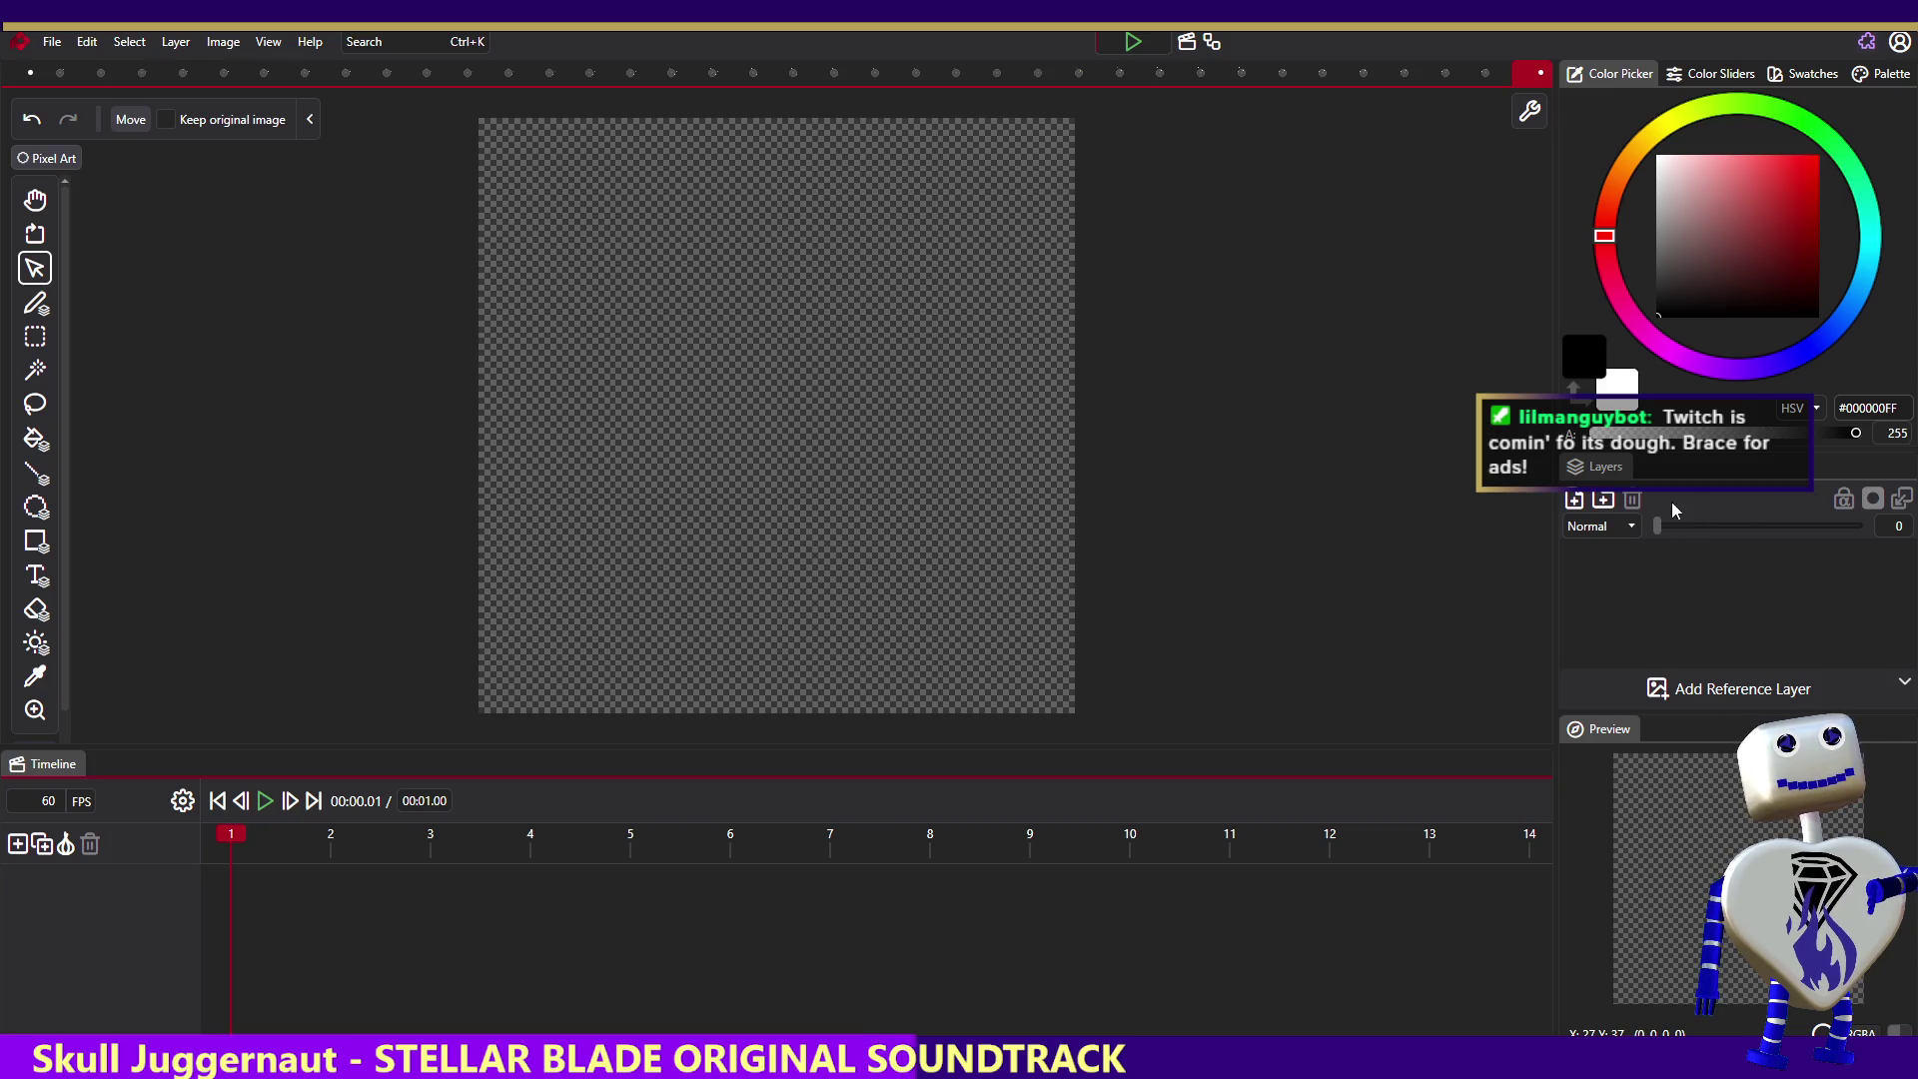
- Create a new folder in the Layers panel for the bomb sprite's frame layers
{"action": "left_click", "coordinate": [1603, 500]}
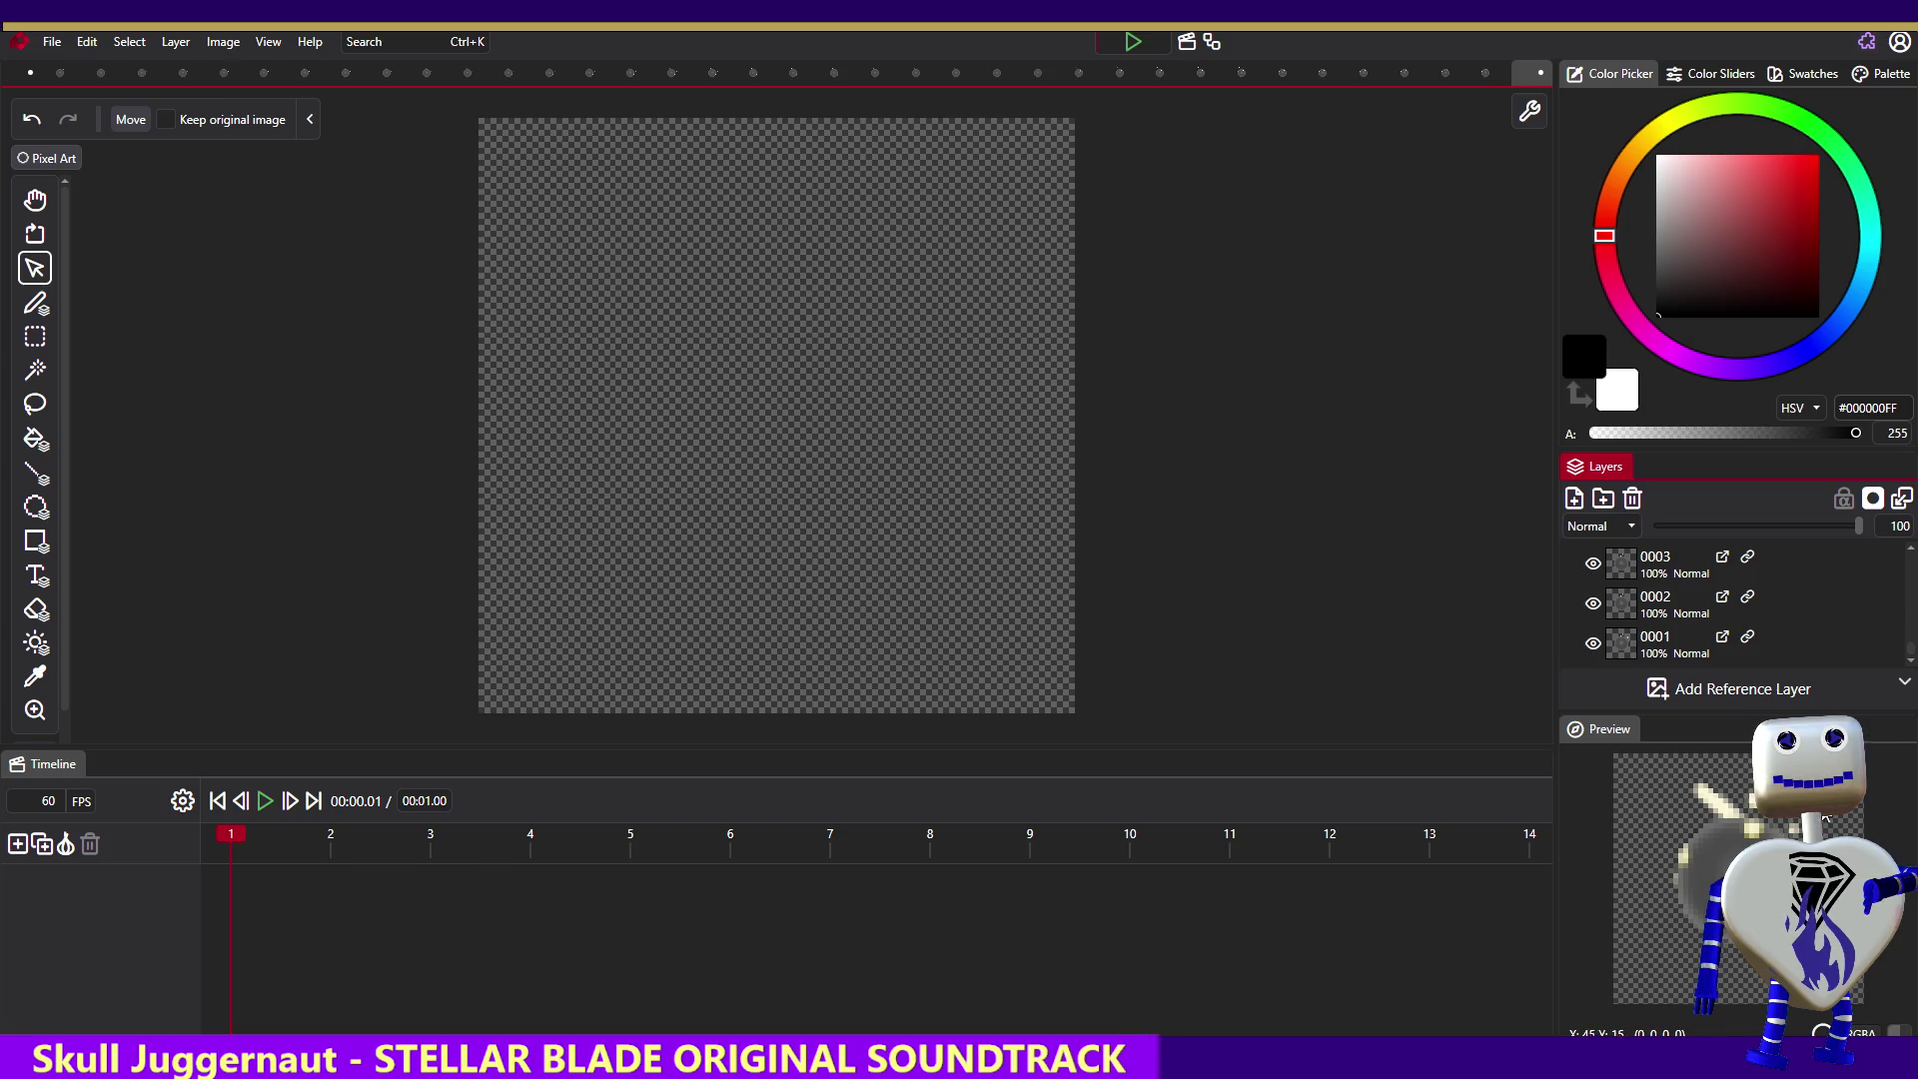
- Play and pause the animation preview, then undo the frame layers and folder with Ctrl+Z
{"action": "left_click_drag", "start_coordinate": [1911, 649], "coordinate": [1910, 550]}
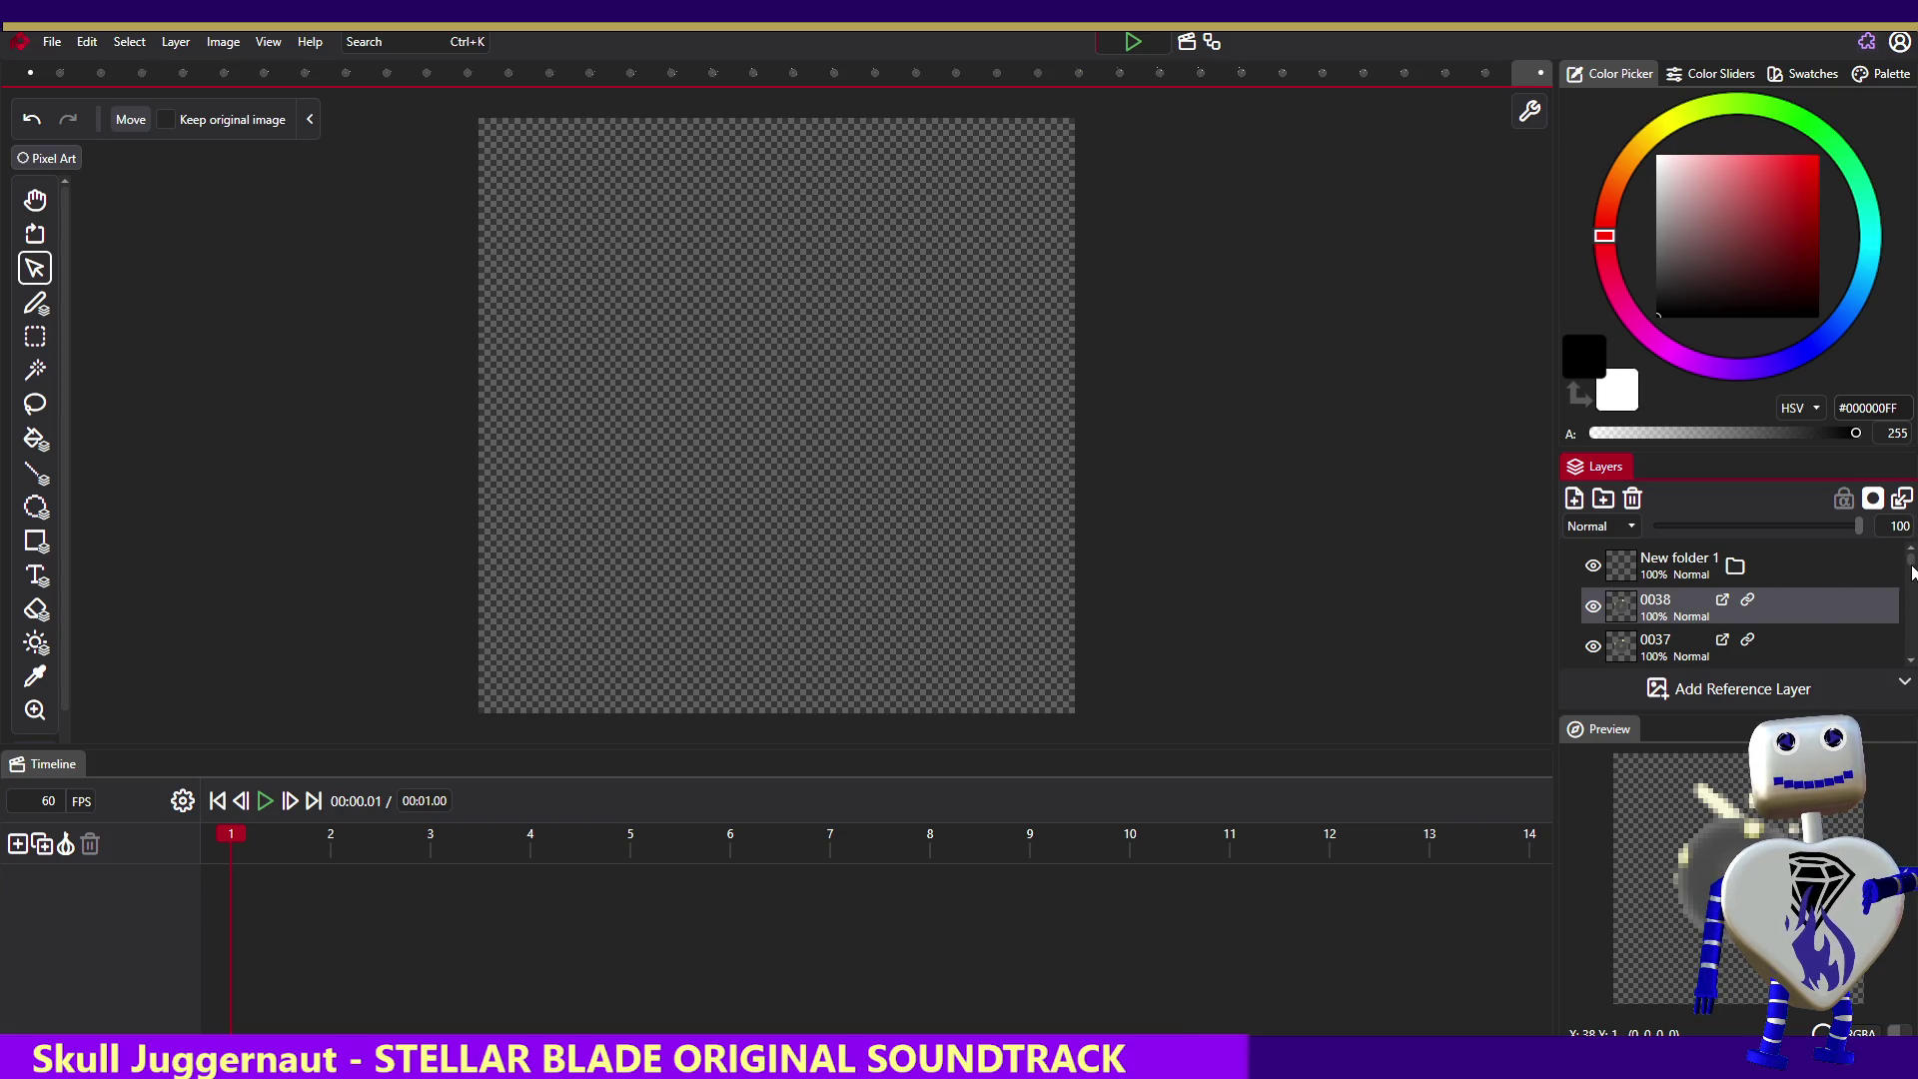
{"action": "left_click", "coordinate": [266, 801]}
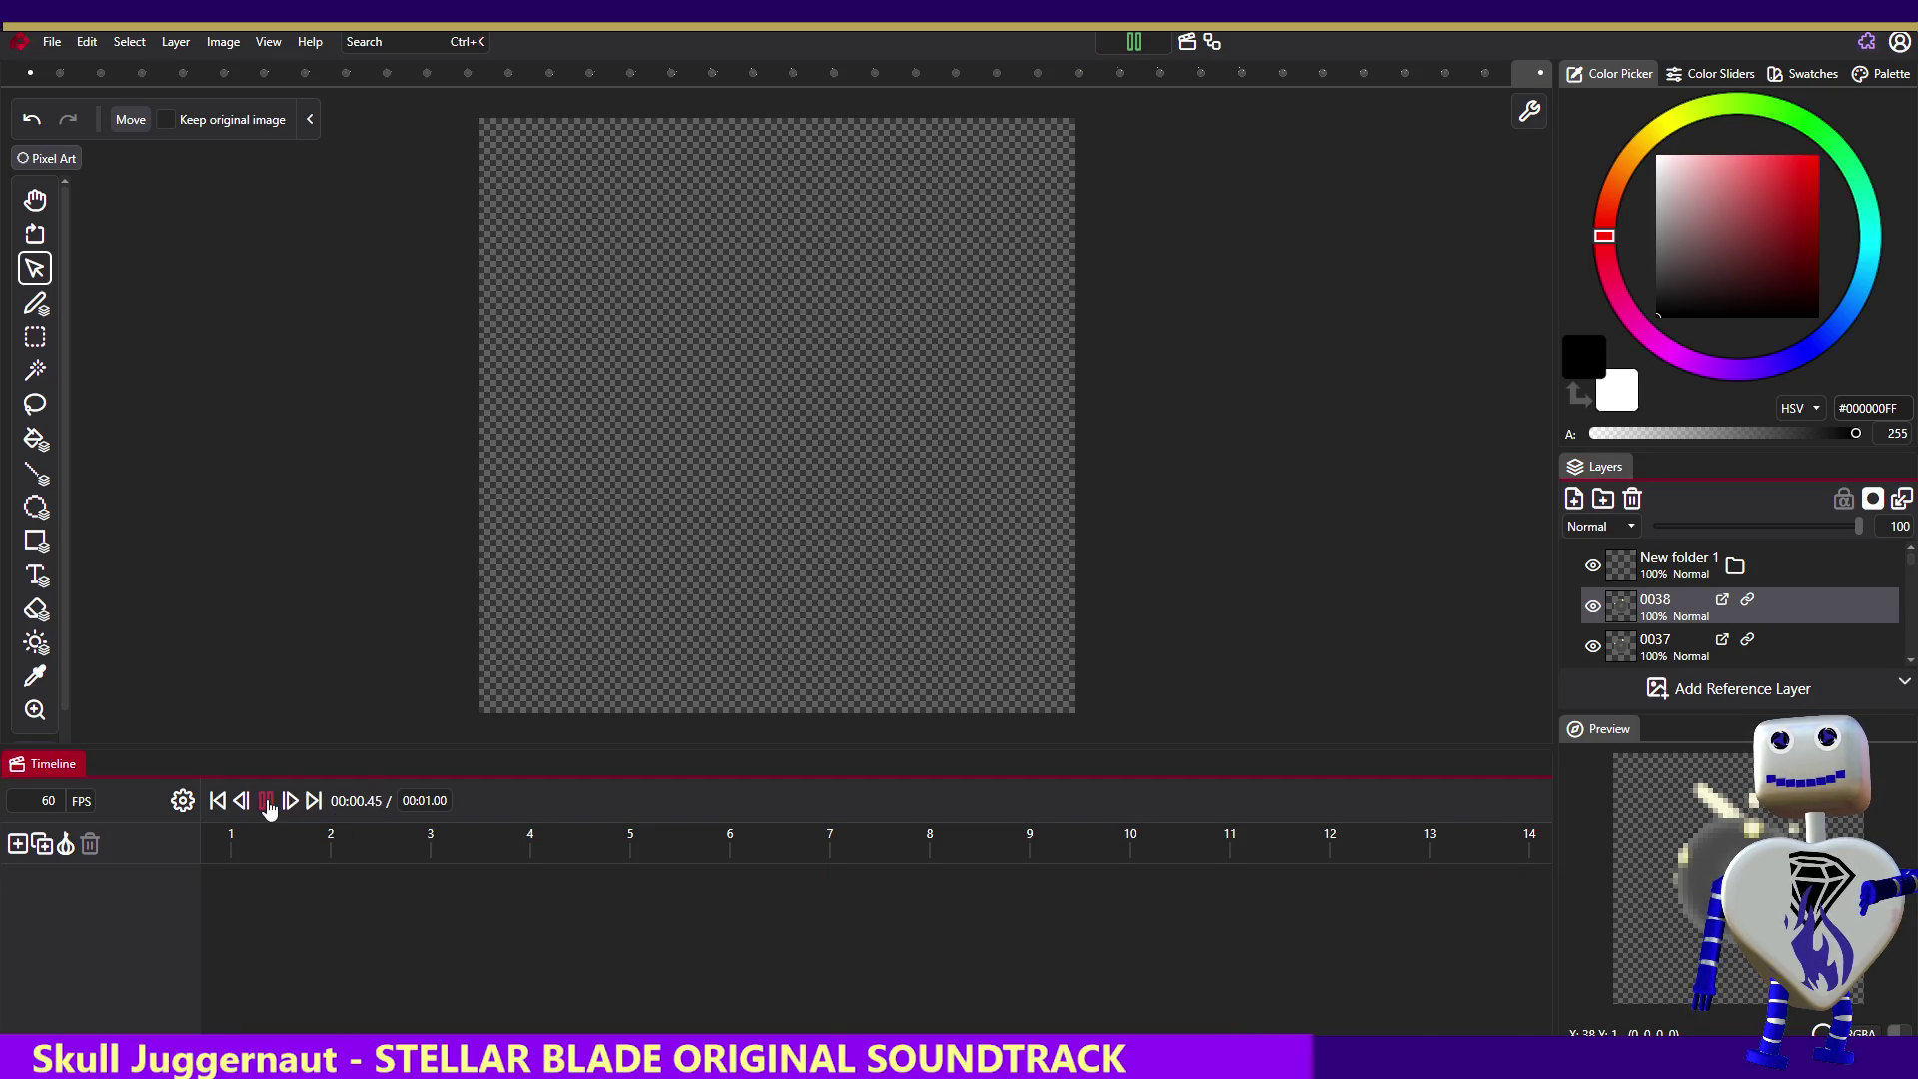
{"action": "left_click", "coordinate": [265, 801]}
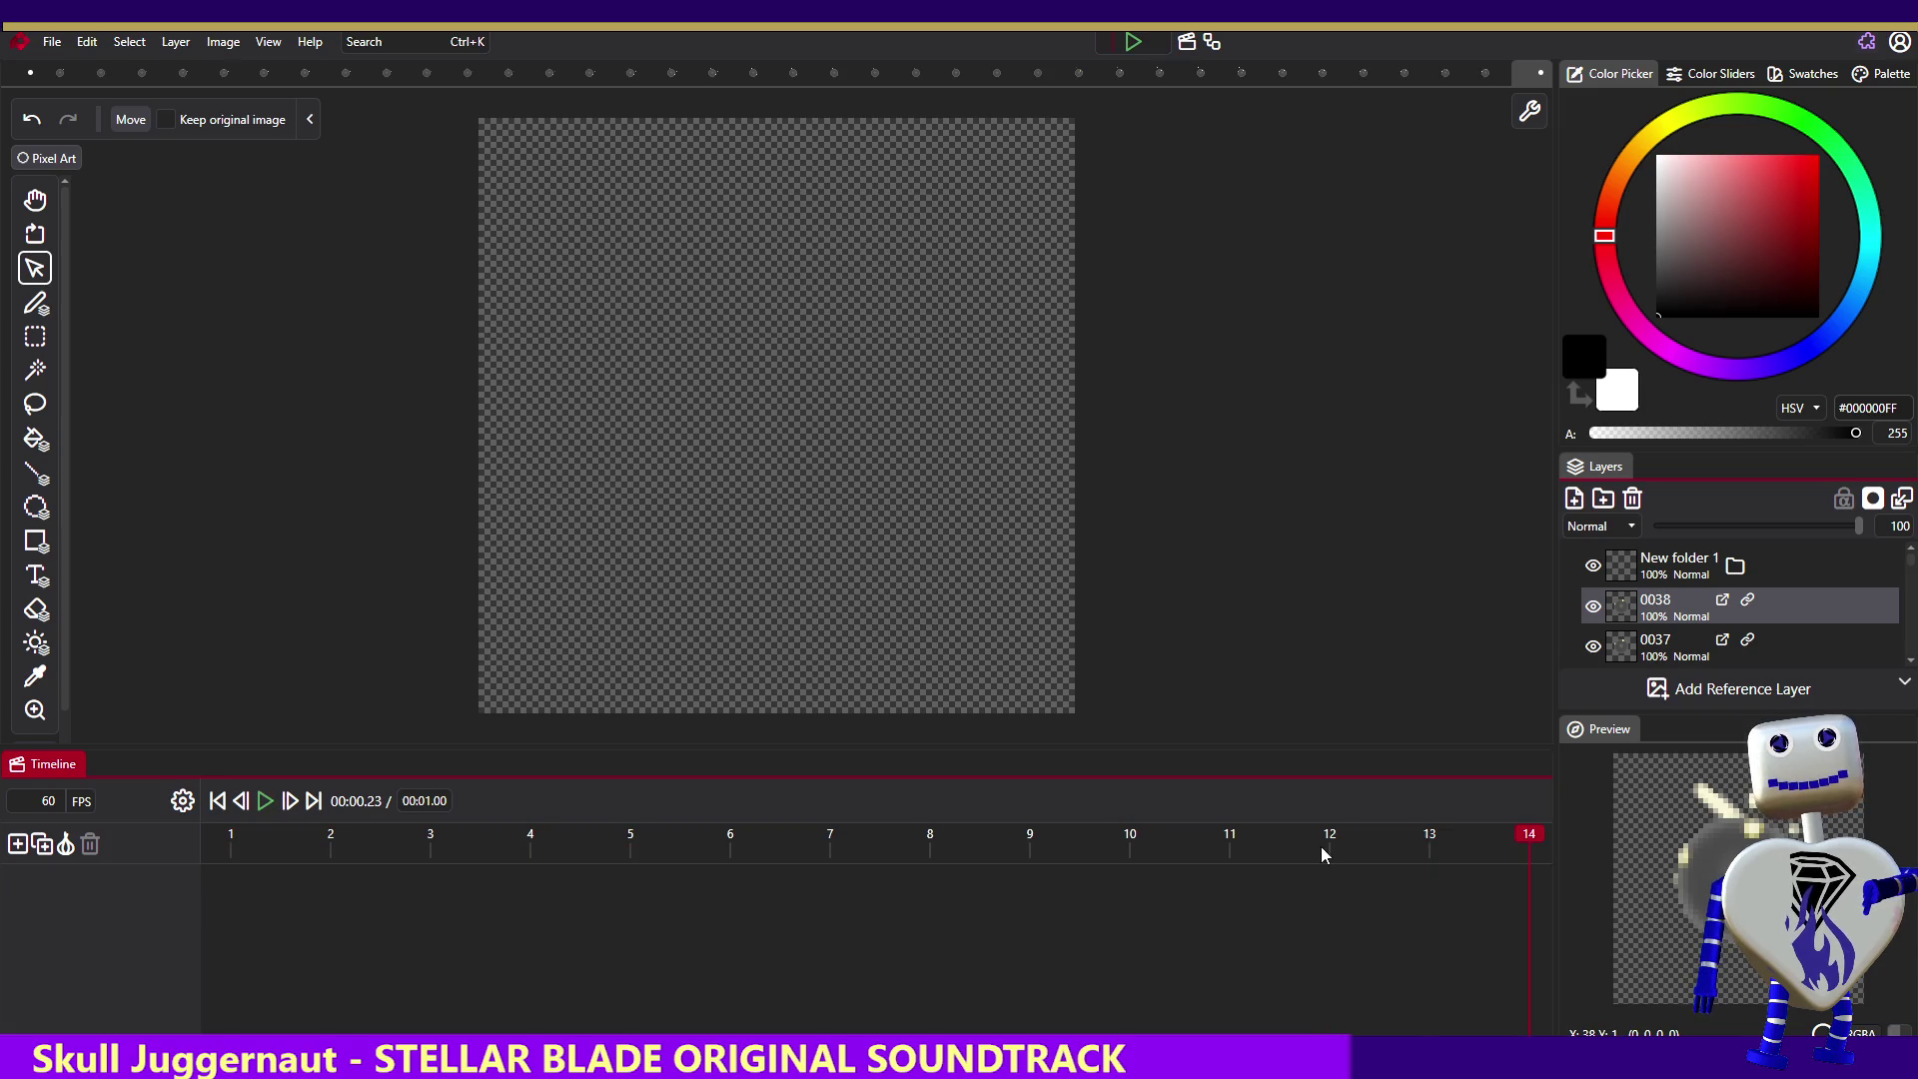
{"action": "left_click", "coordinate": [1715, 608]}
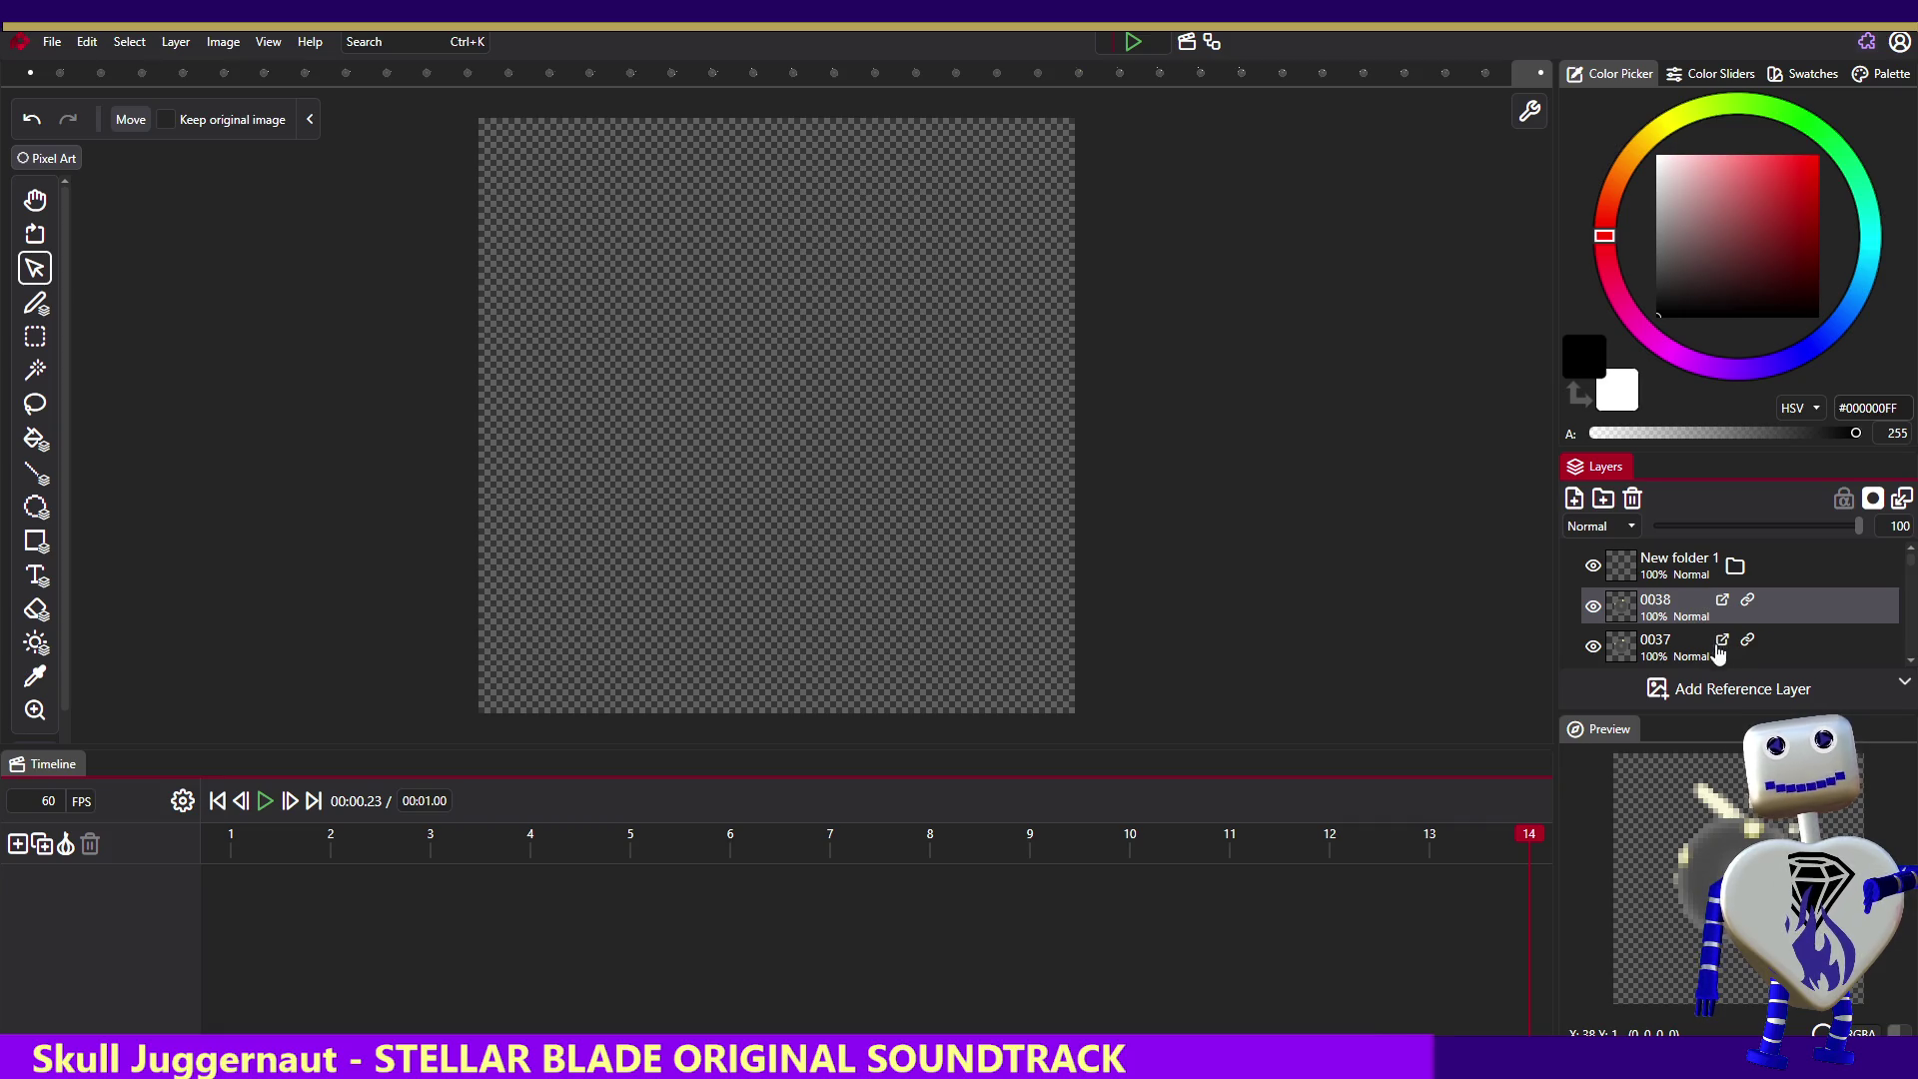
{"action": "key", "text": "ctrl+z"}
{"action": "key", "text": "ctrl+z"}
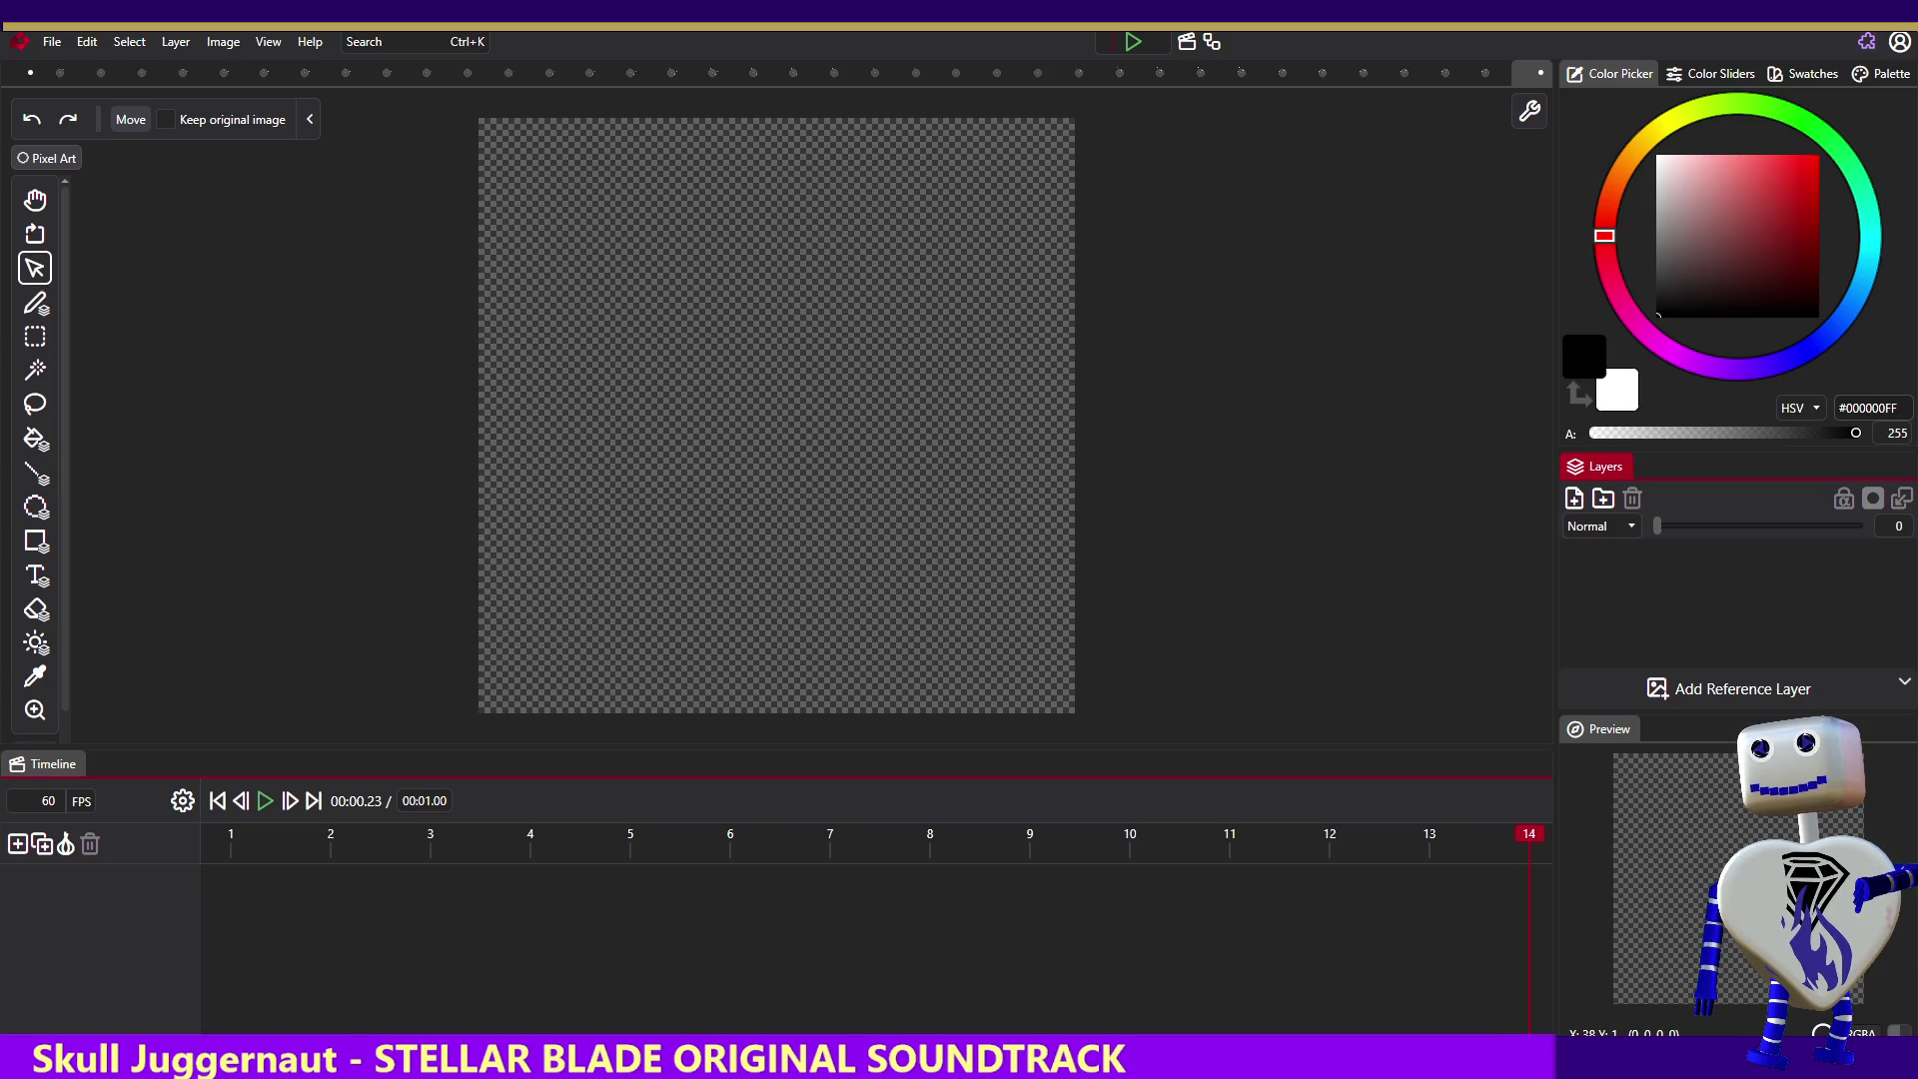
- Reset the Timeline playhead to frame 1 and scrub through the empty animation's frames
{"action": "left_click", "coordinate": [27, 849]}
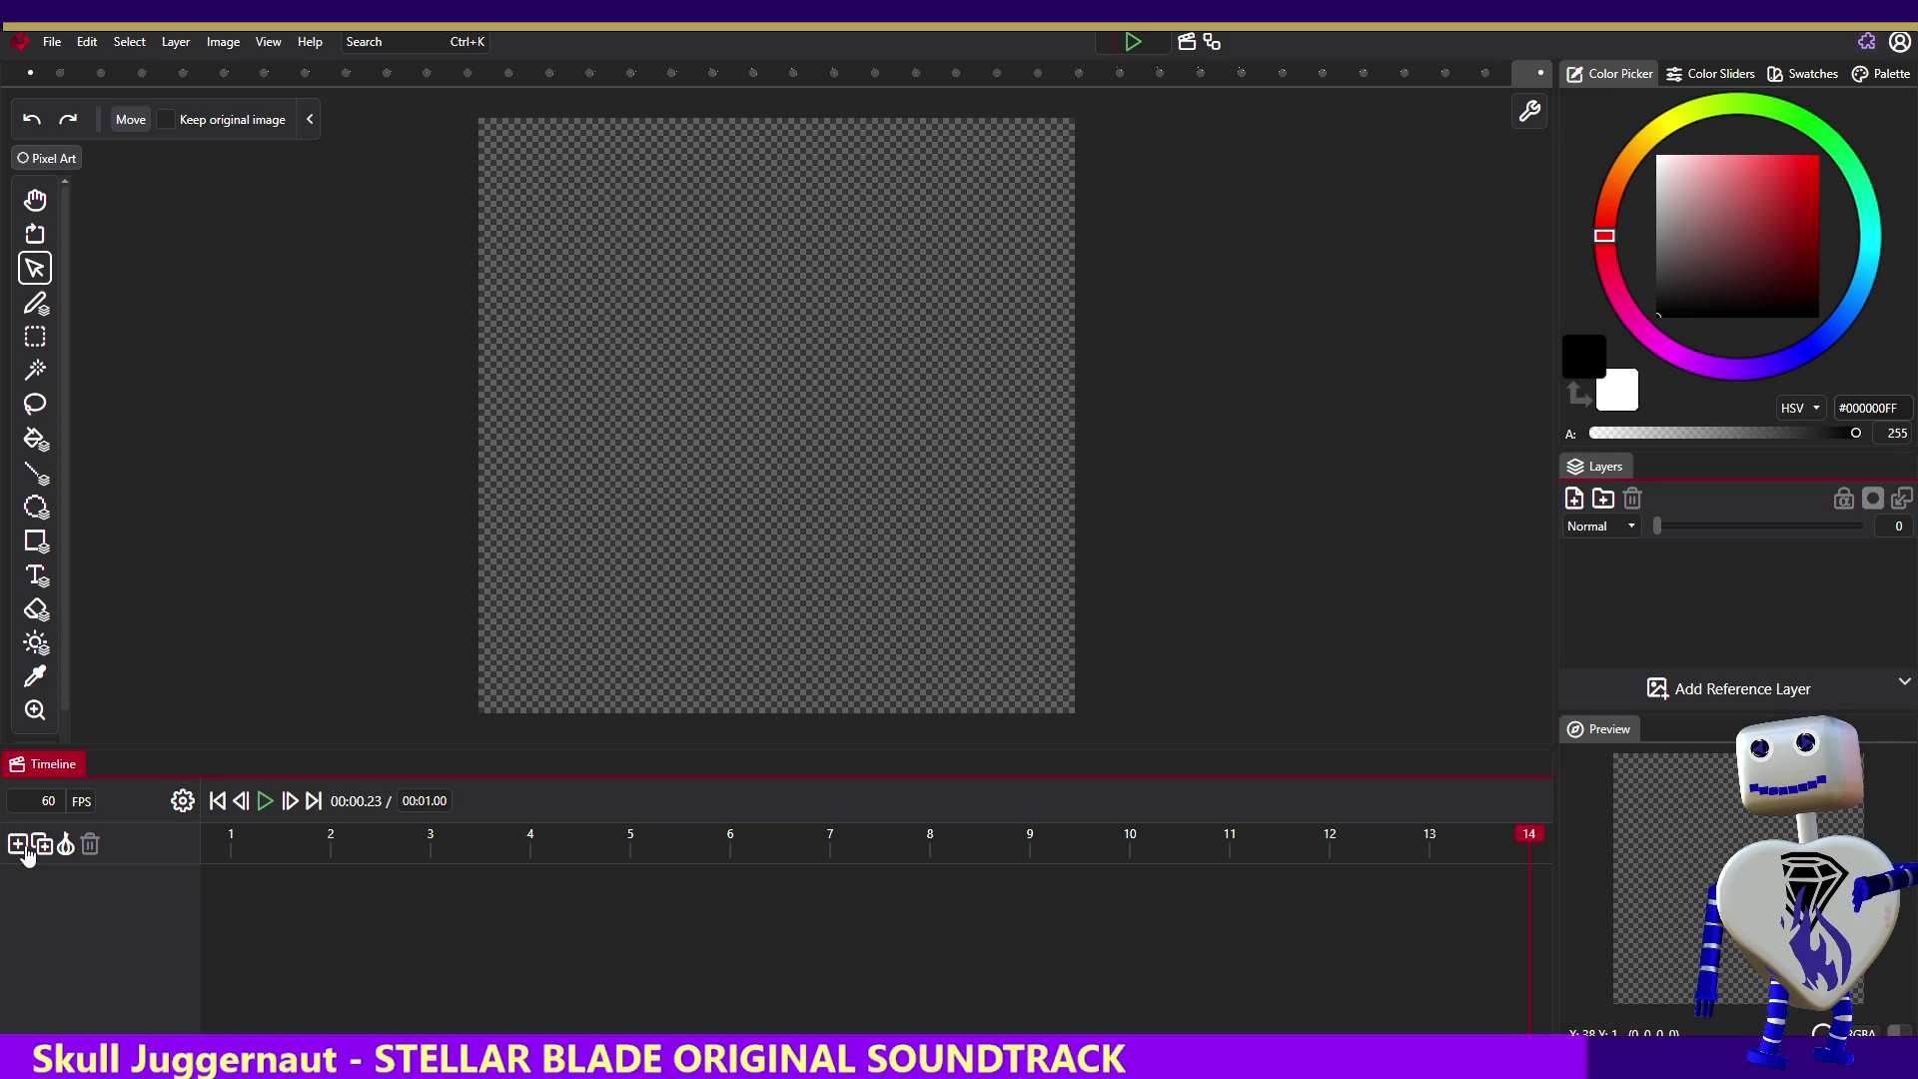
{"action": "left_click", "coordinate": [268, 844]}
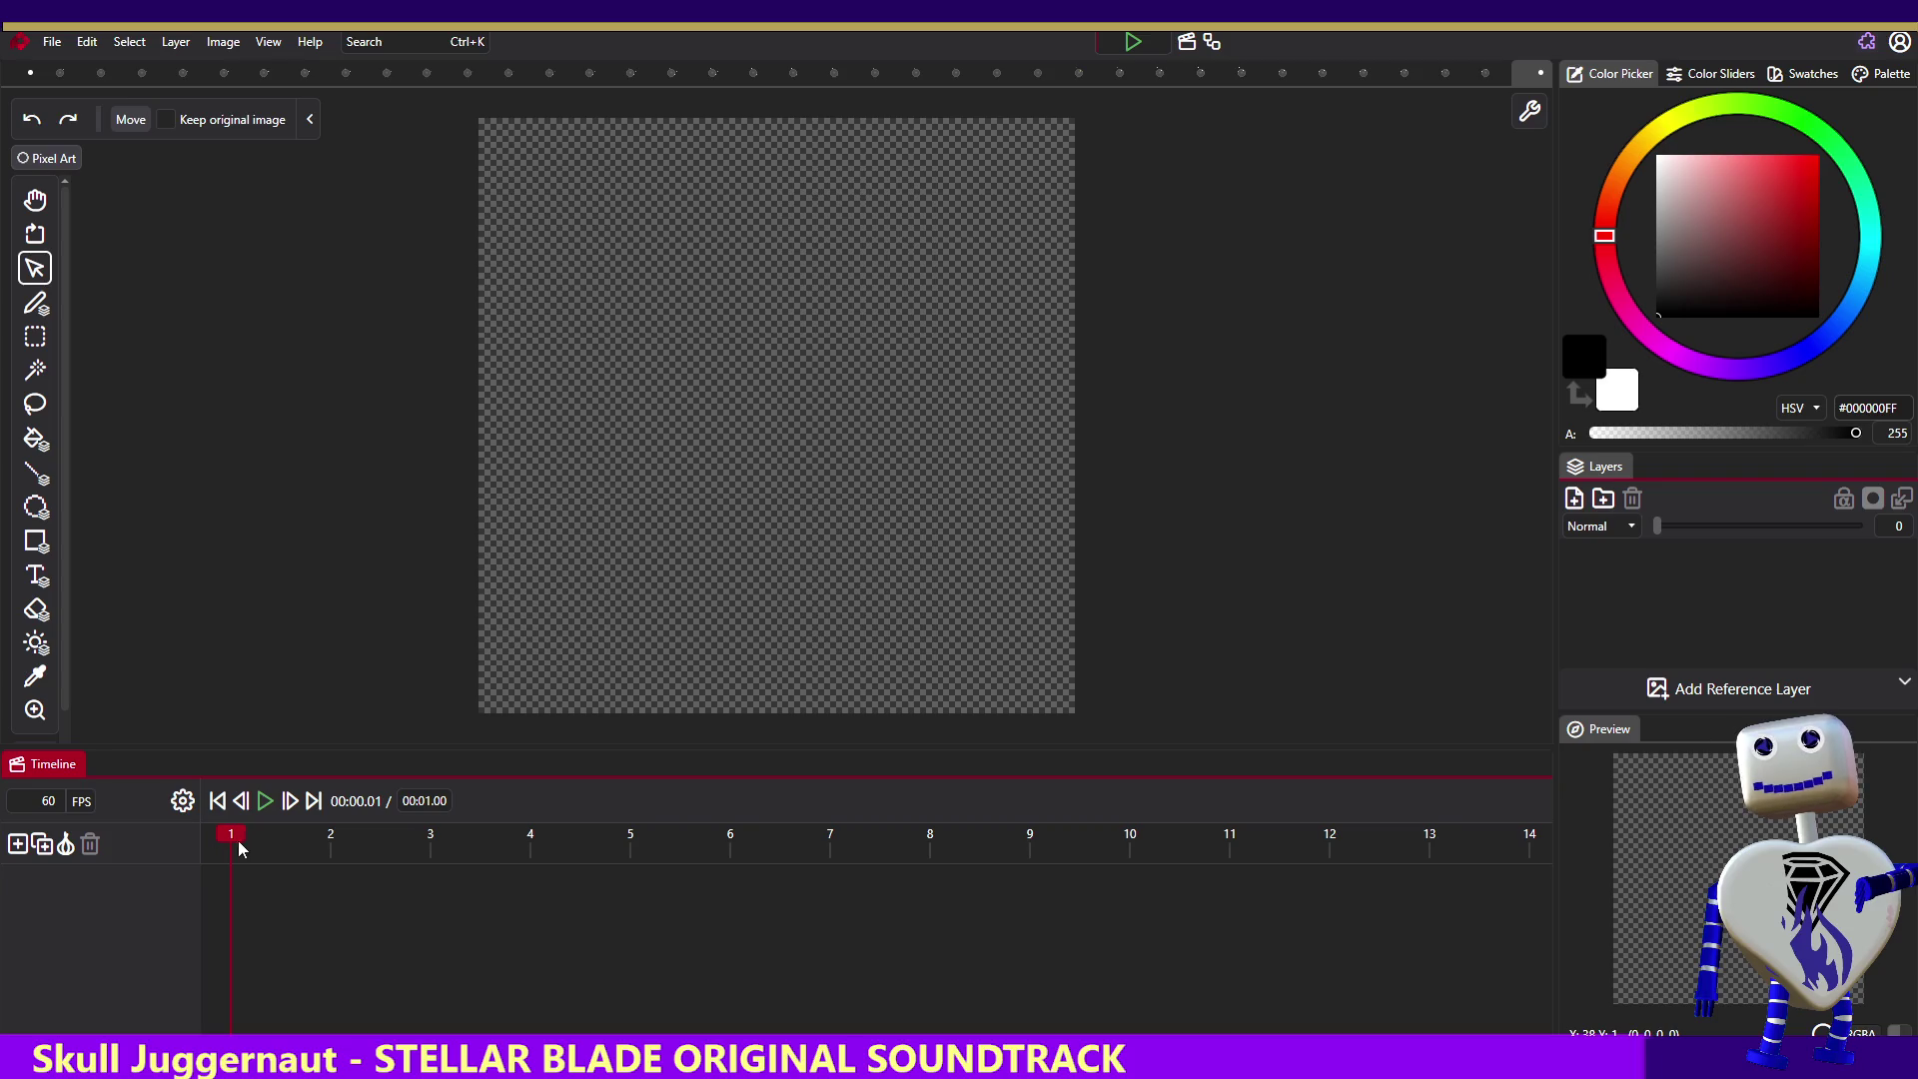
{"action": "mouse_move", "coordinate": [243, 843]}
{"action": "left_mouse_down"}
{"action": "mouse_move", "coordinate": [1693, 860]}
{"action": "mouse_move", "coordinate": [20, 829]}
{"action": "left_mouse_up"}
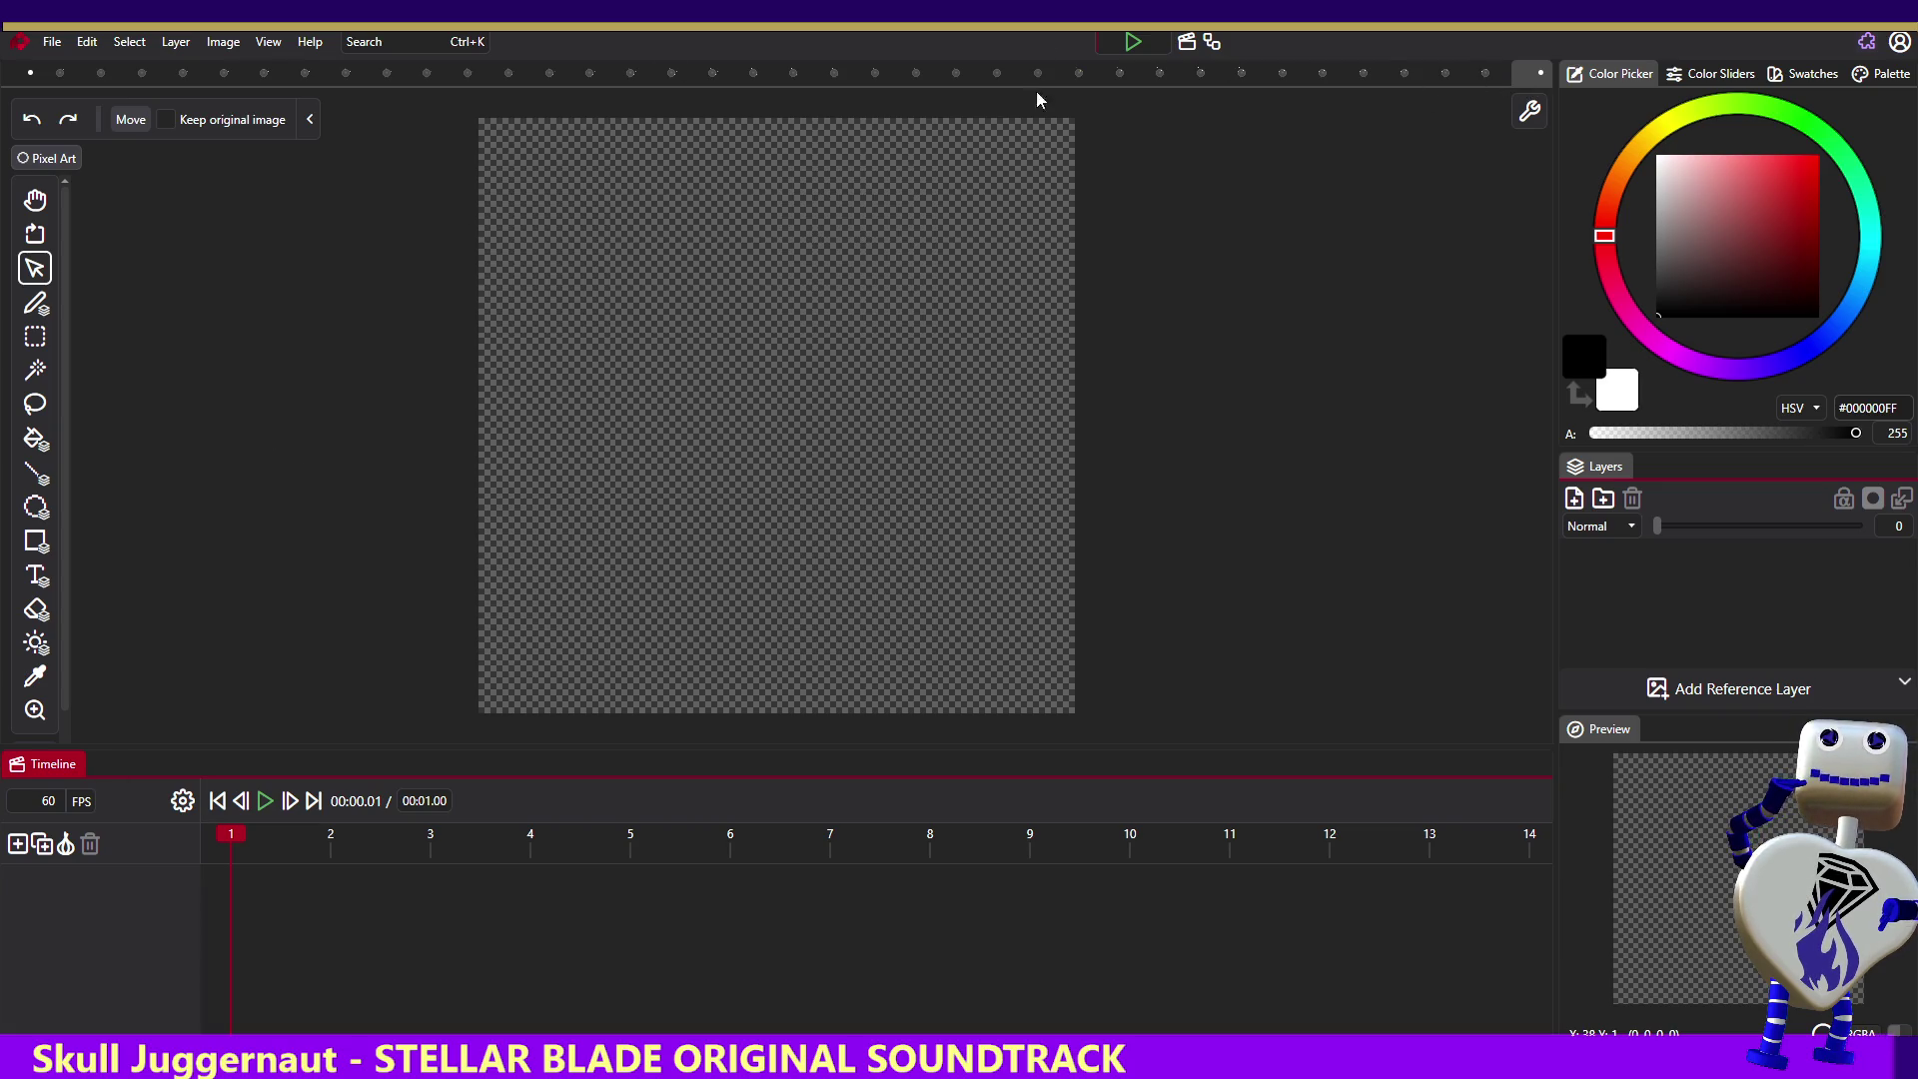
- Close all other documents via the tab's Close Others and answer the unsaved-changes prompt
{"action": "right_click", "coordinate": [24, 74]}
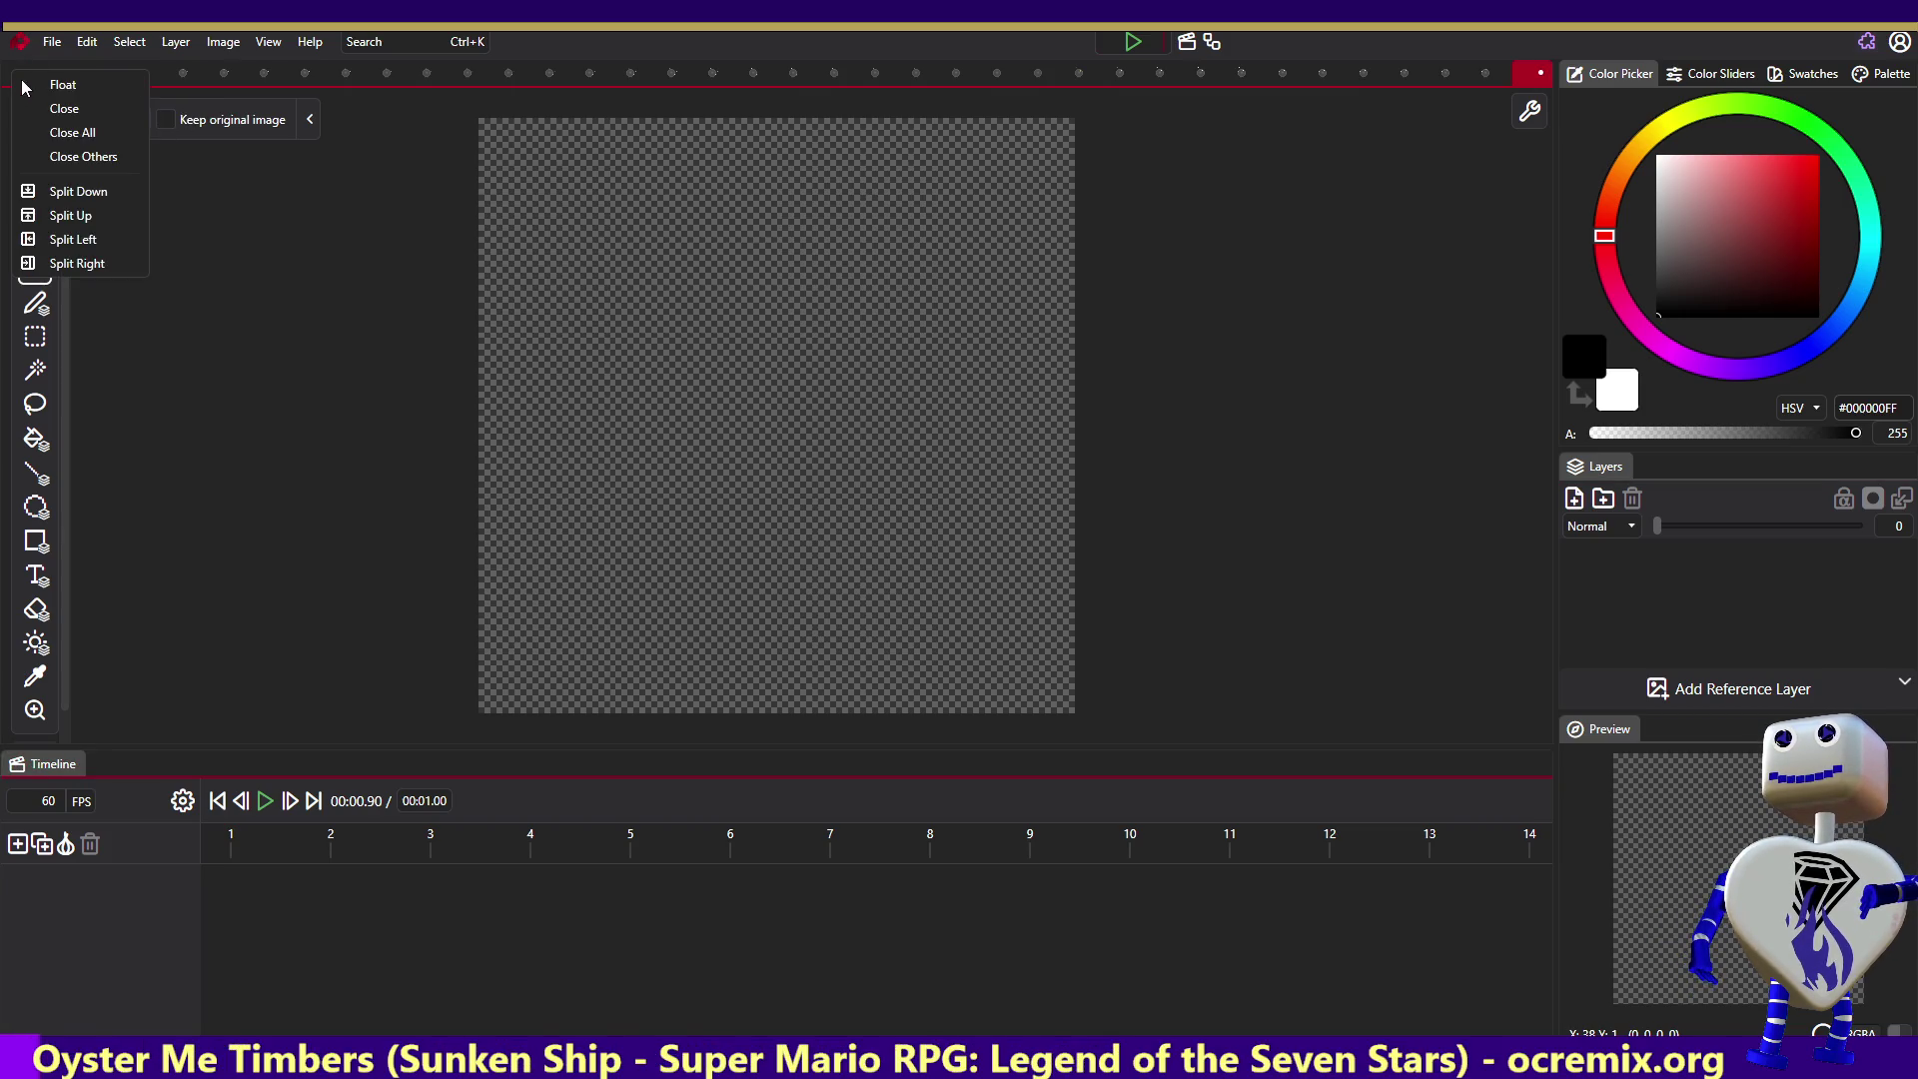
{"action": "left_click", "coordinate": [44, 157]}
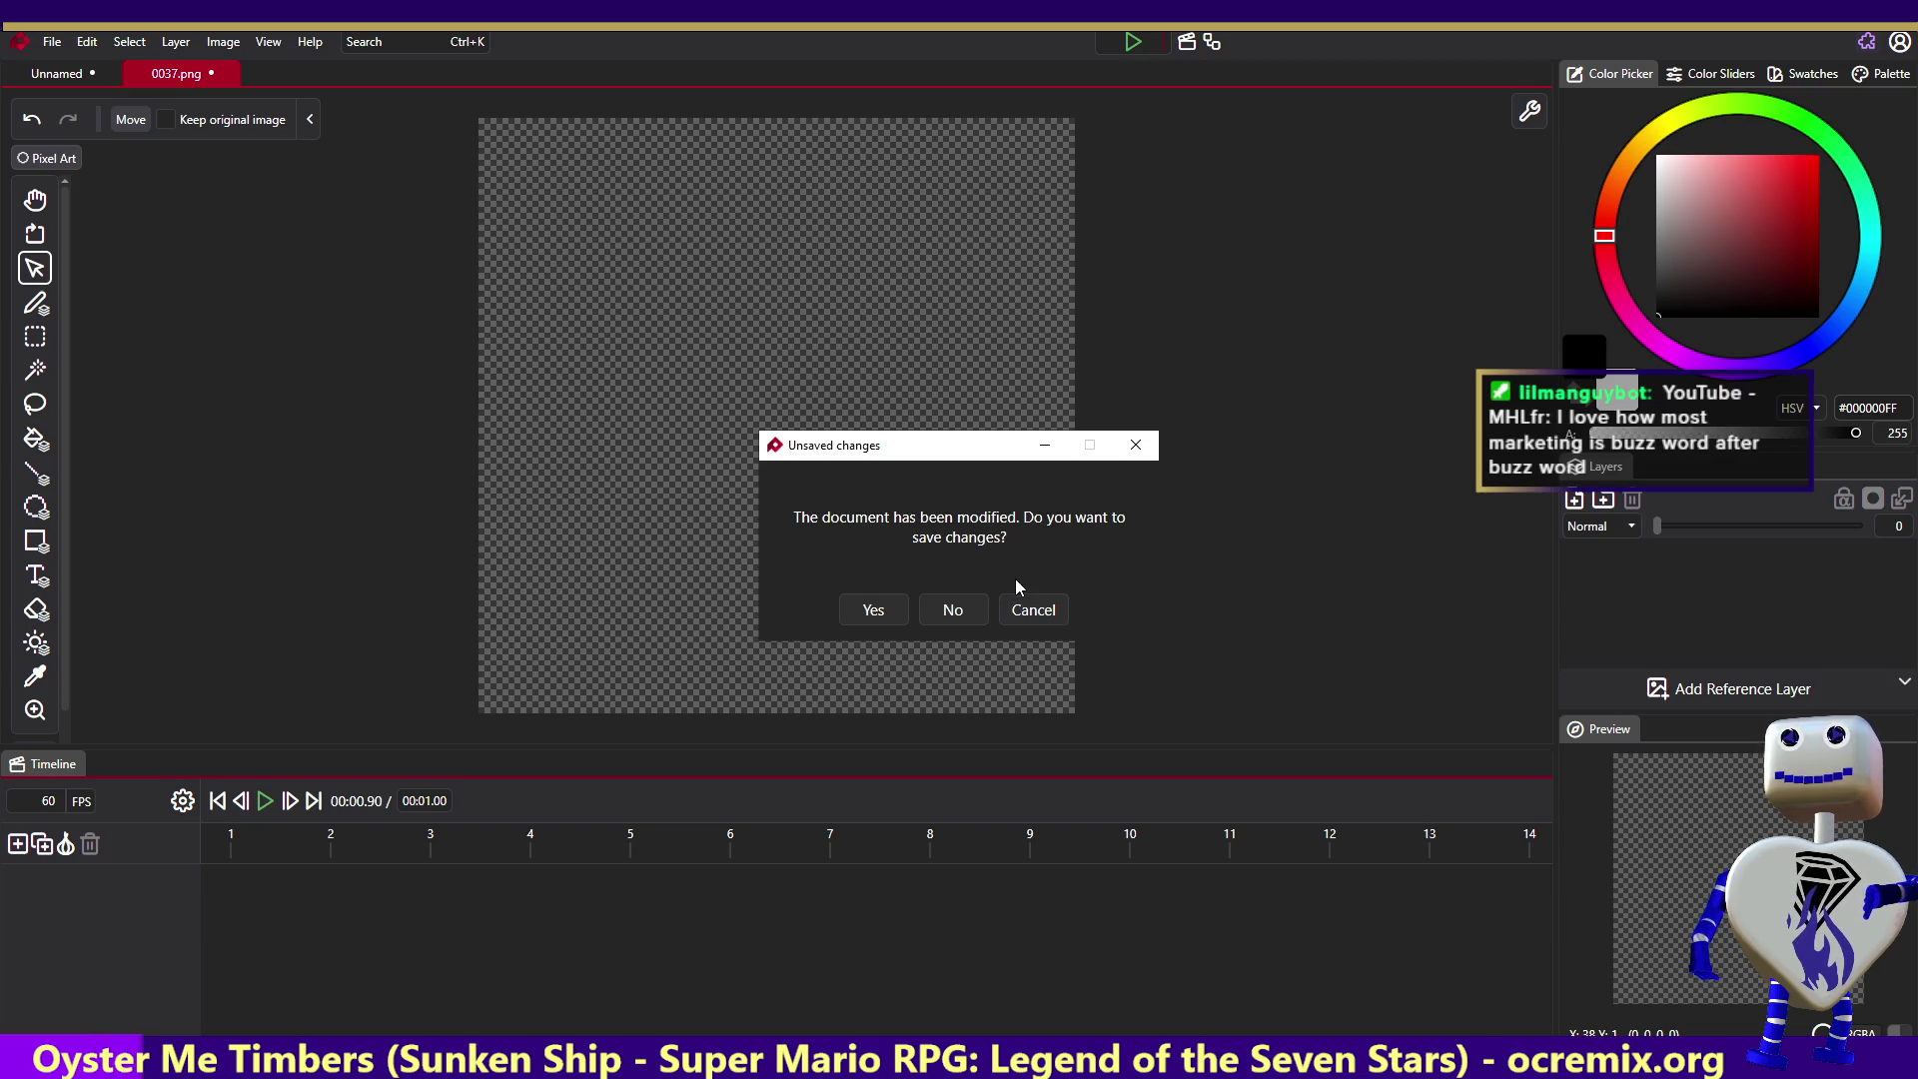
{"action": "left_click", "coordinate": [1016, 610]}
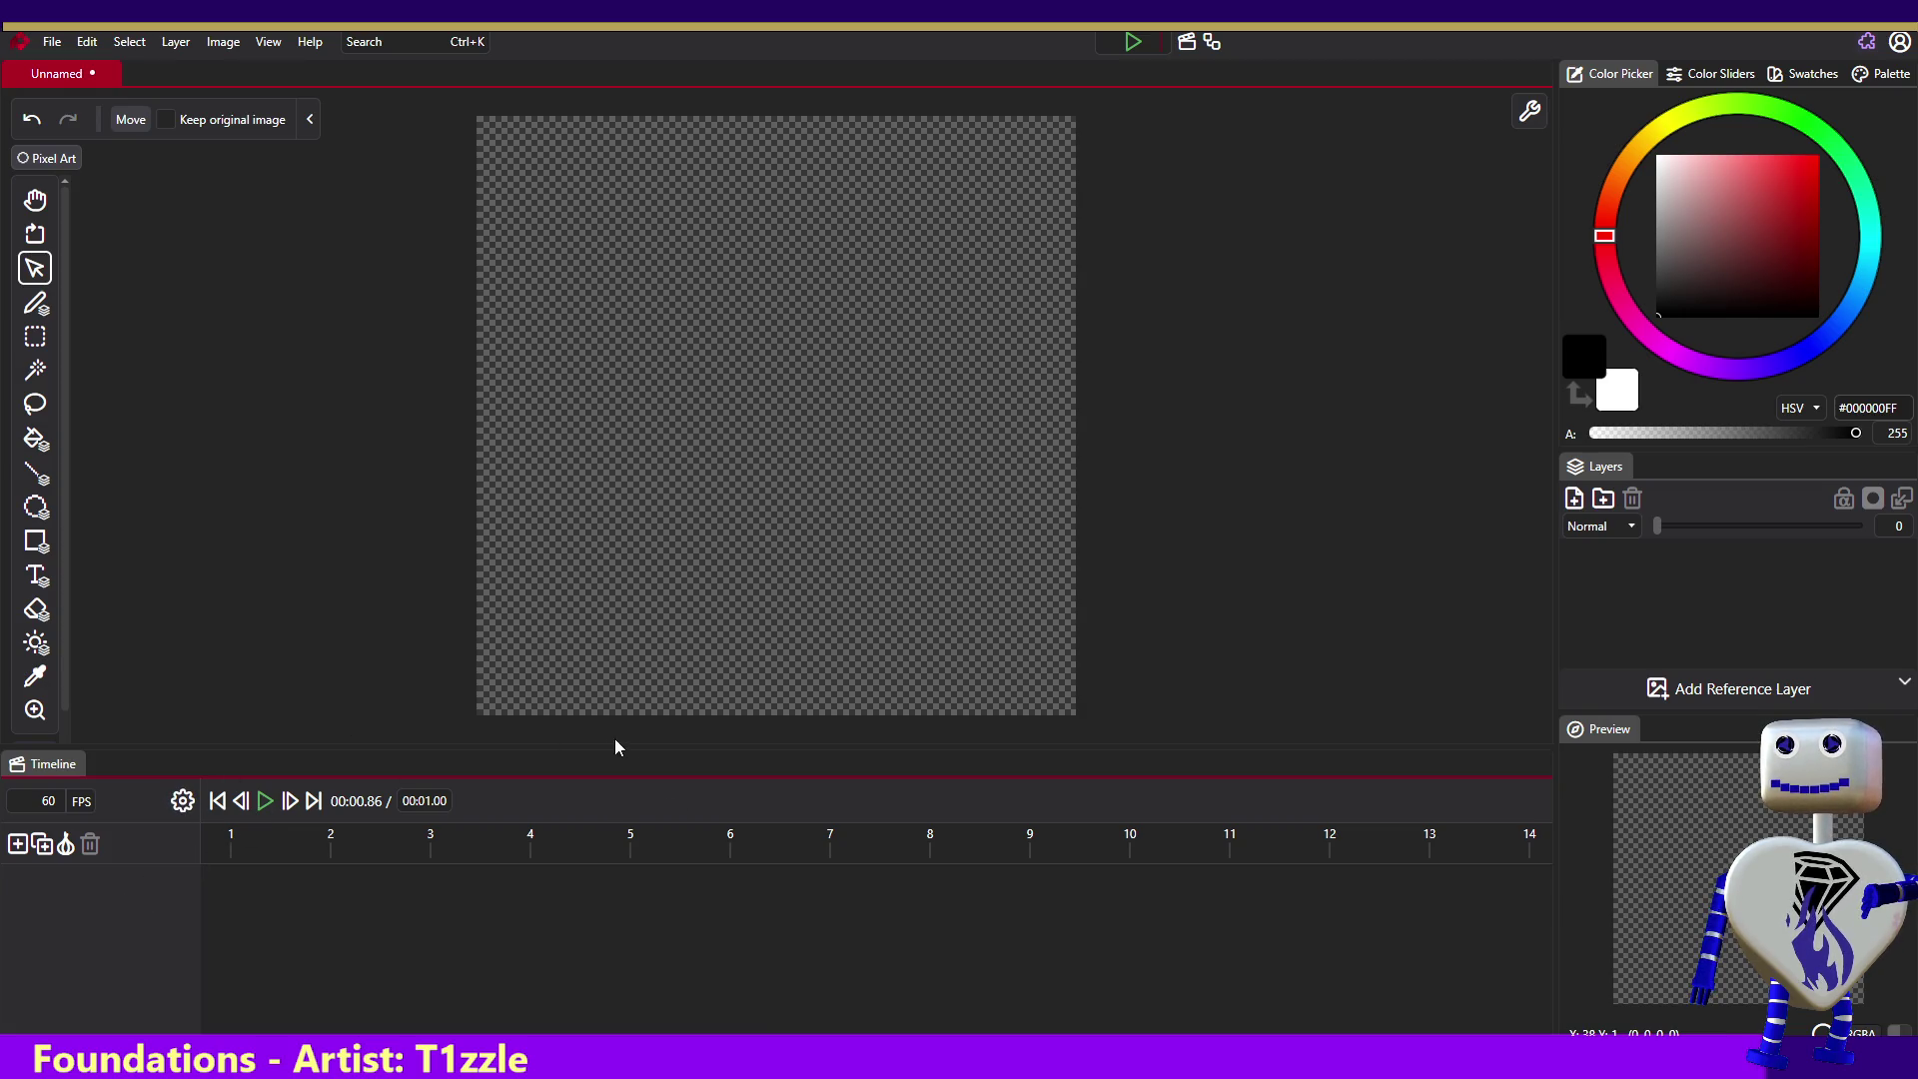
- Move the Timeline playhead to frame 1
{"action": "left_click", "coordinate": [247, 842]}
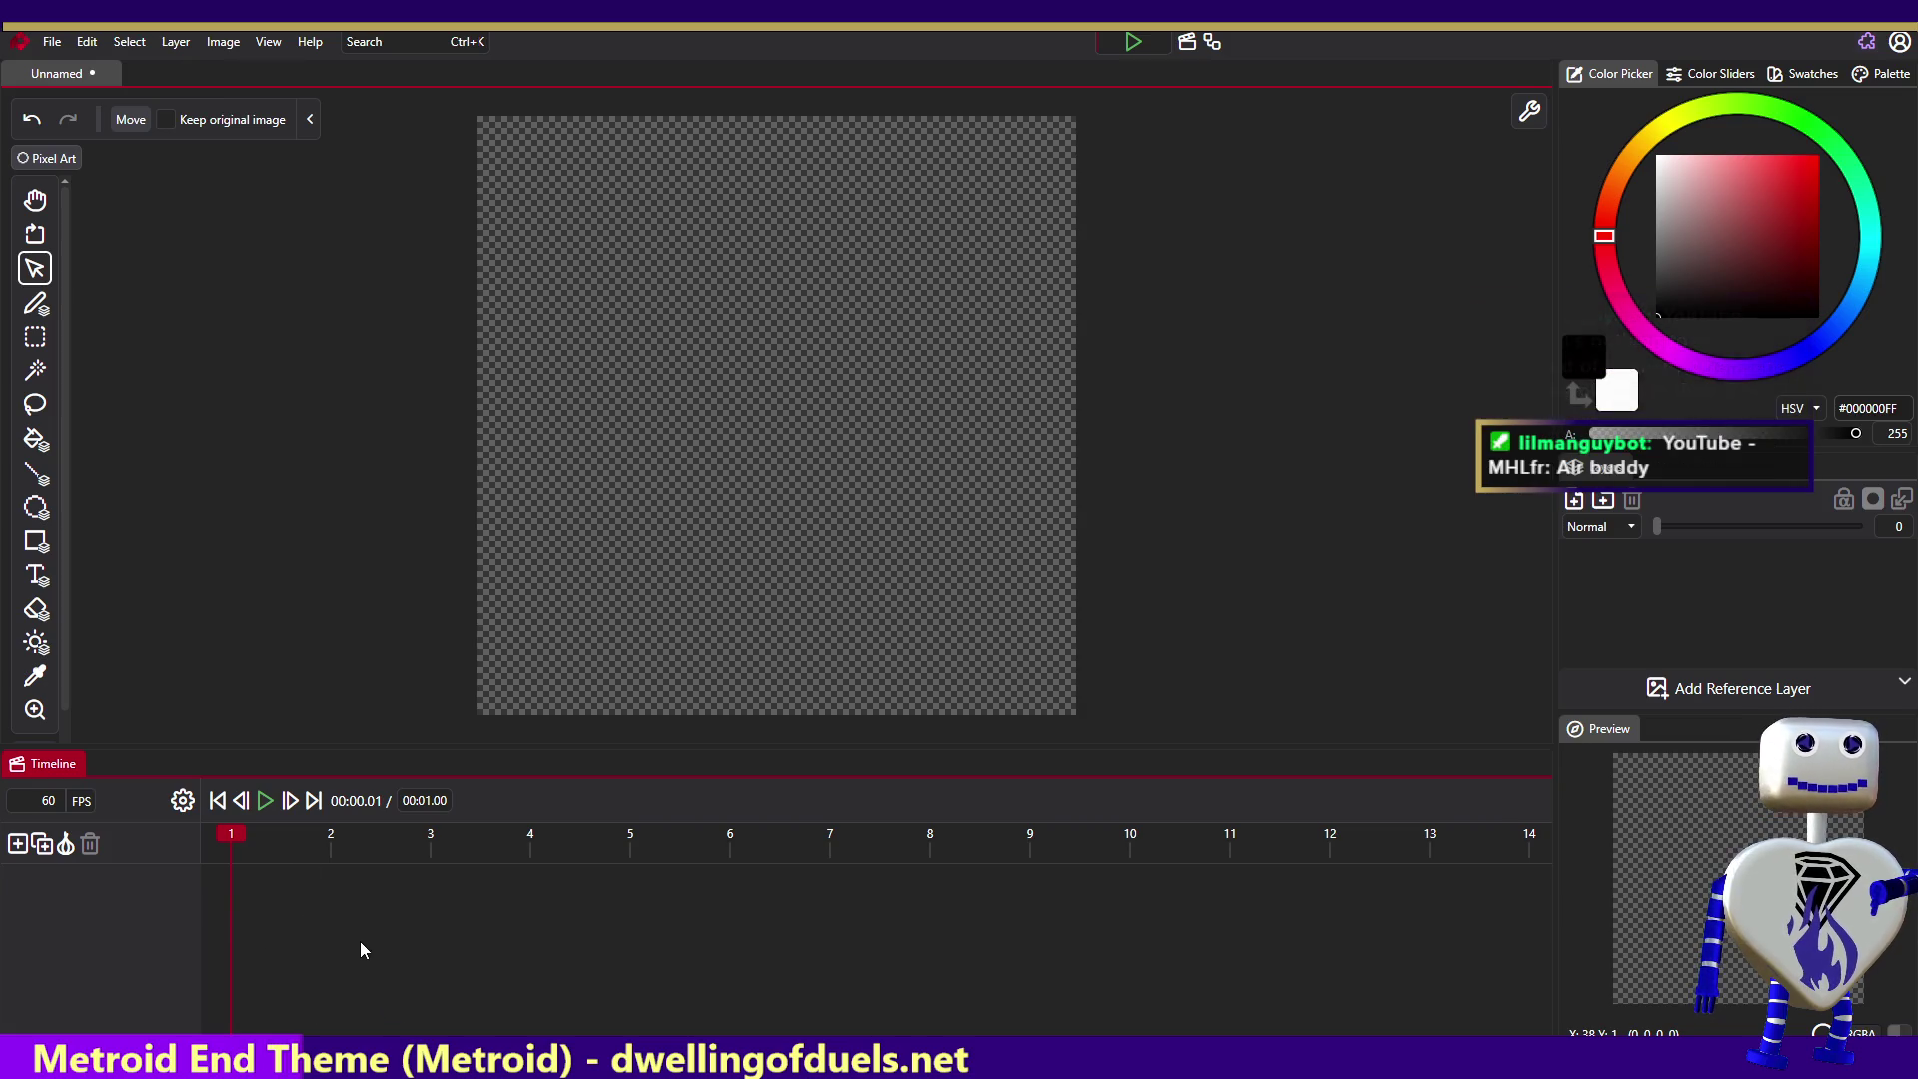
- Restore the bubble sprite with Ctrl+Z, then delete the Image layer and undo the deletion
{"action": "key", "text": "ctrl+z"}
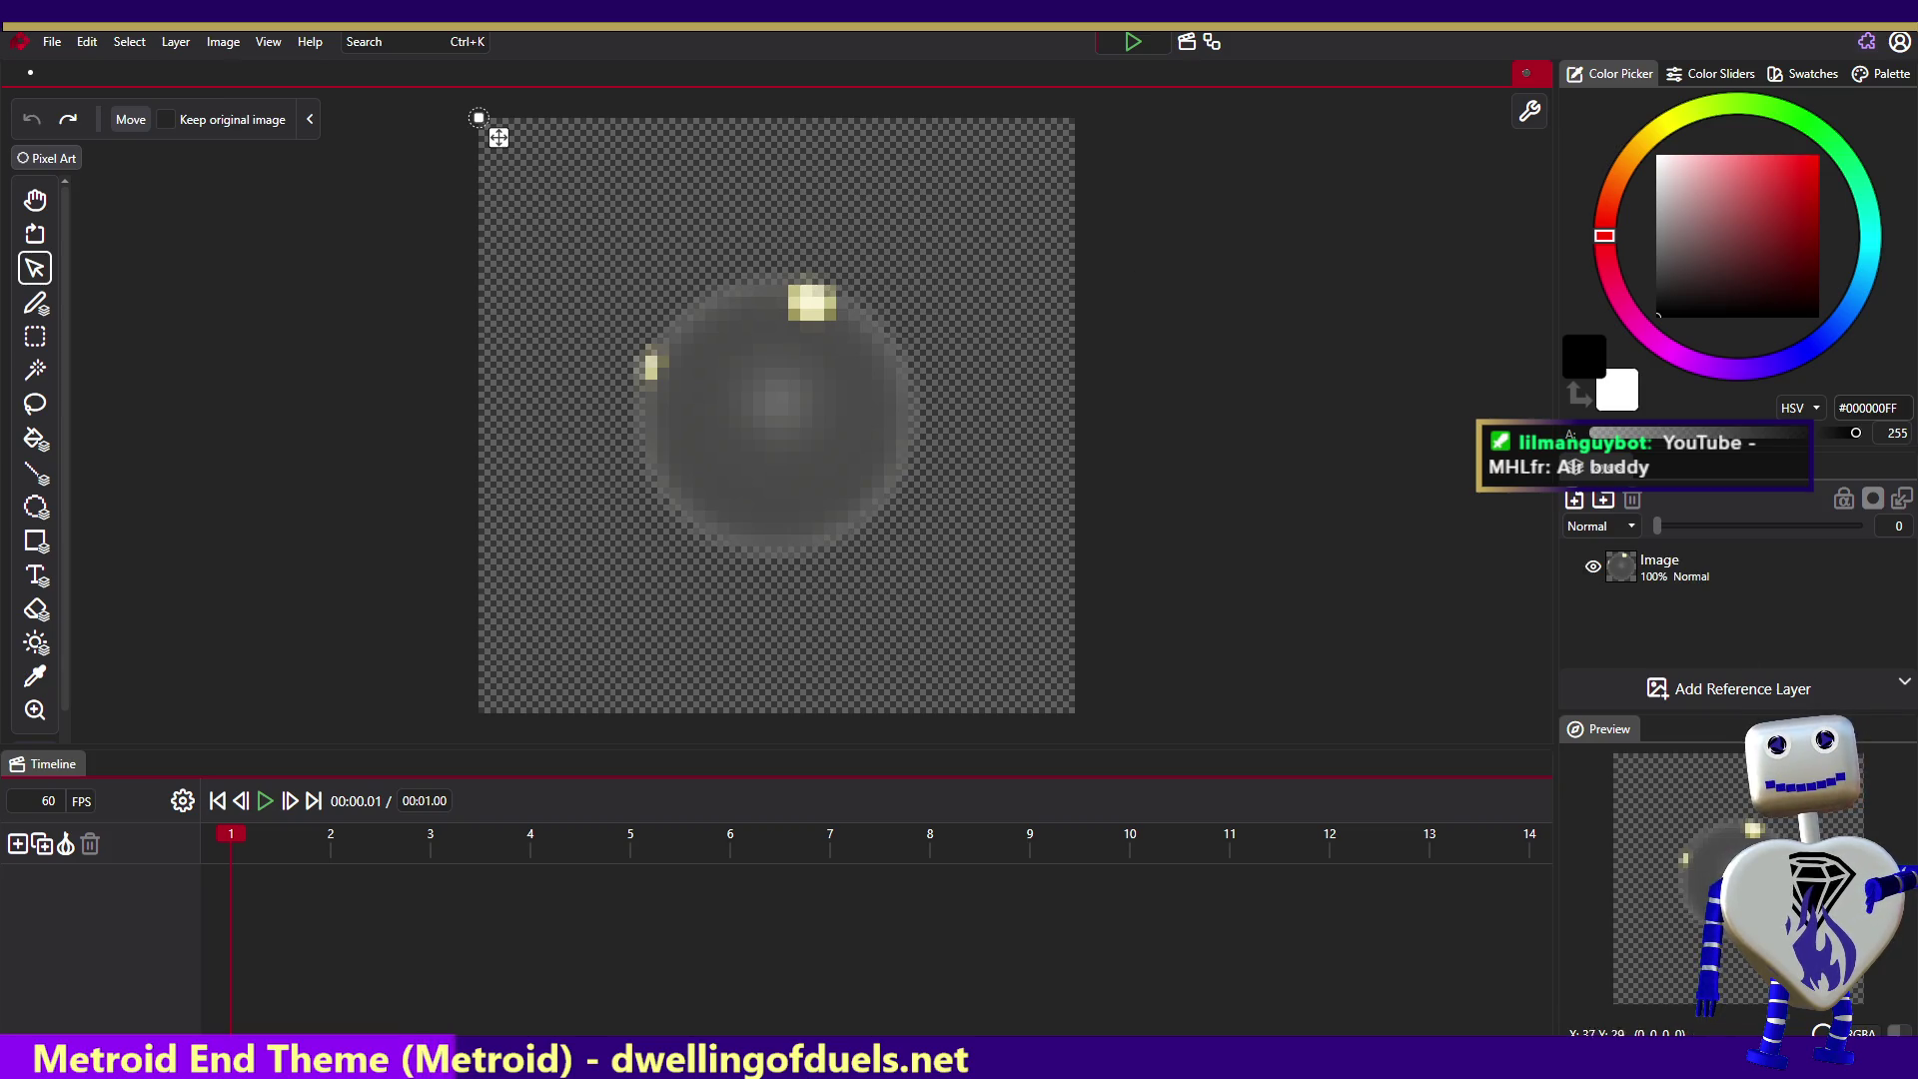
{"action": "left_click", "coordinate": [1634, 572]}
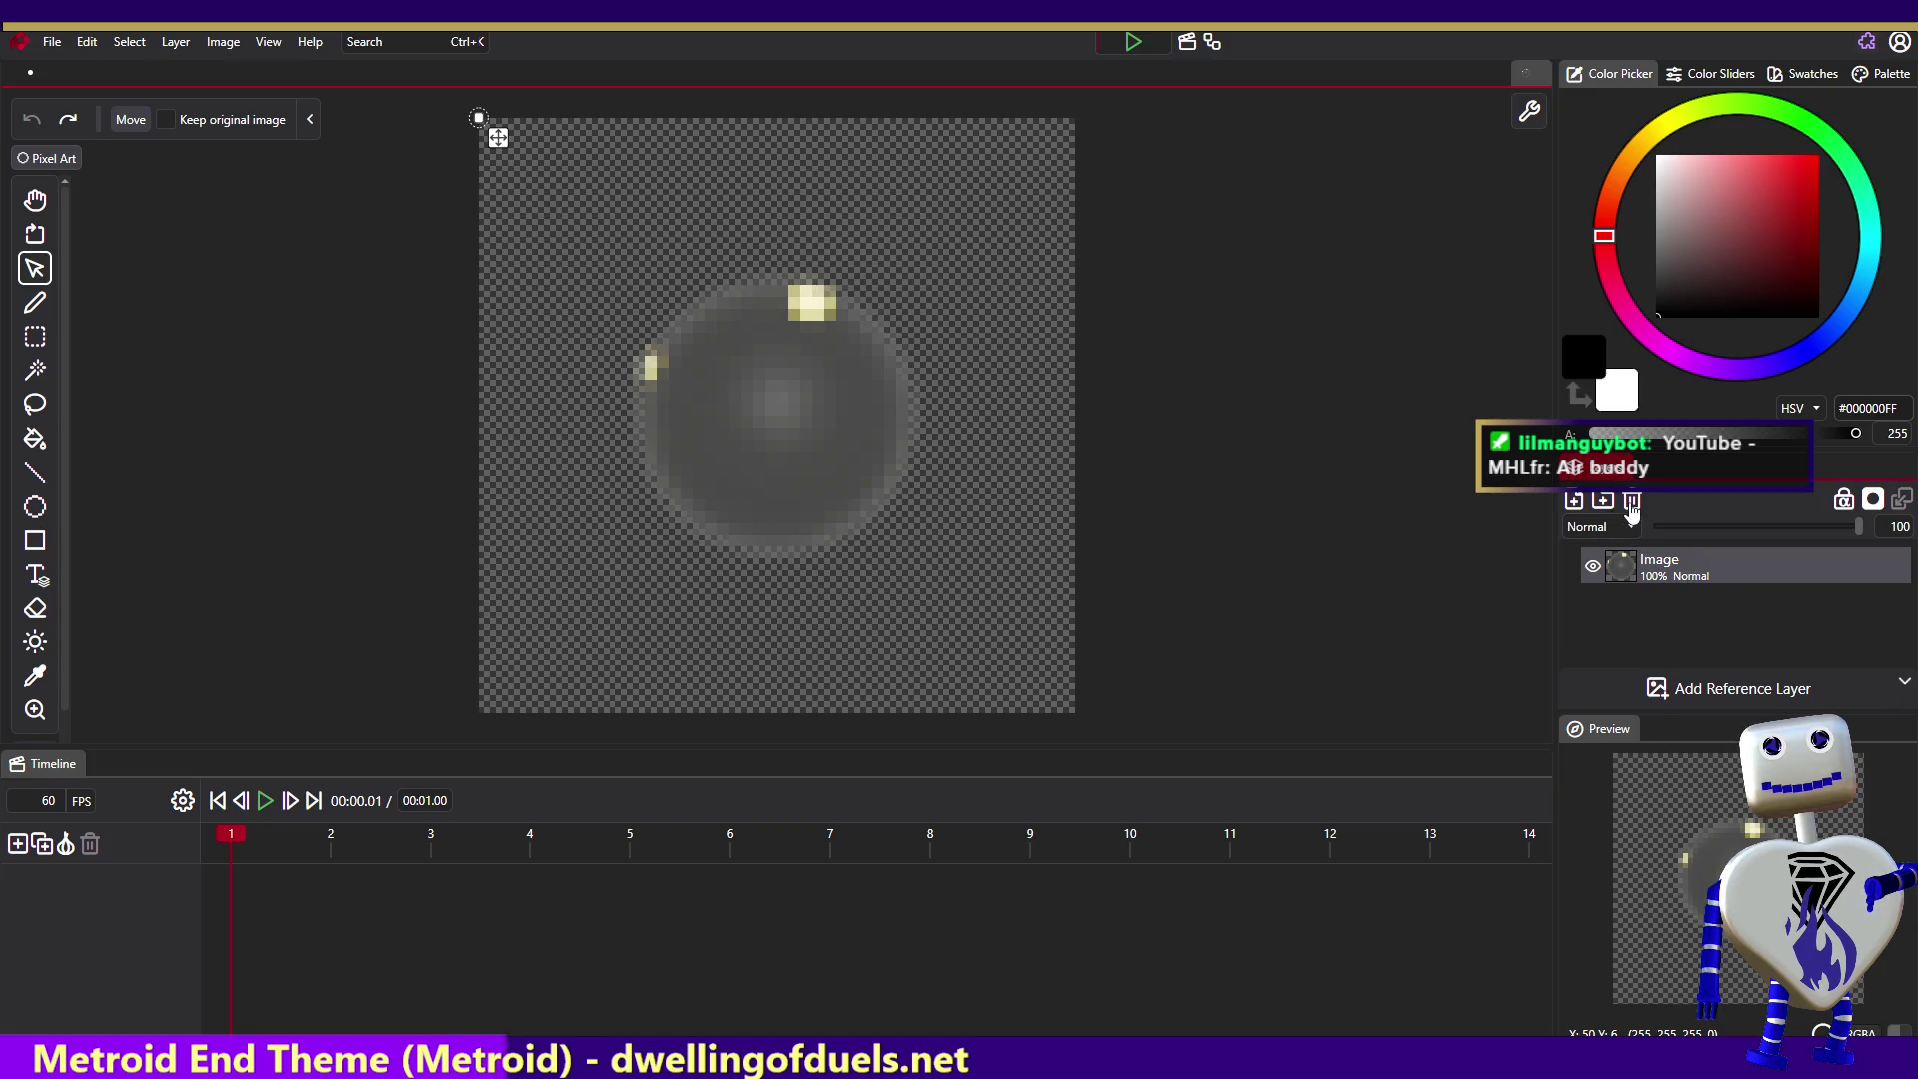
{"action": "left_click", "coordinate": [1631, 500]}
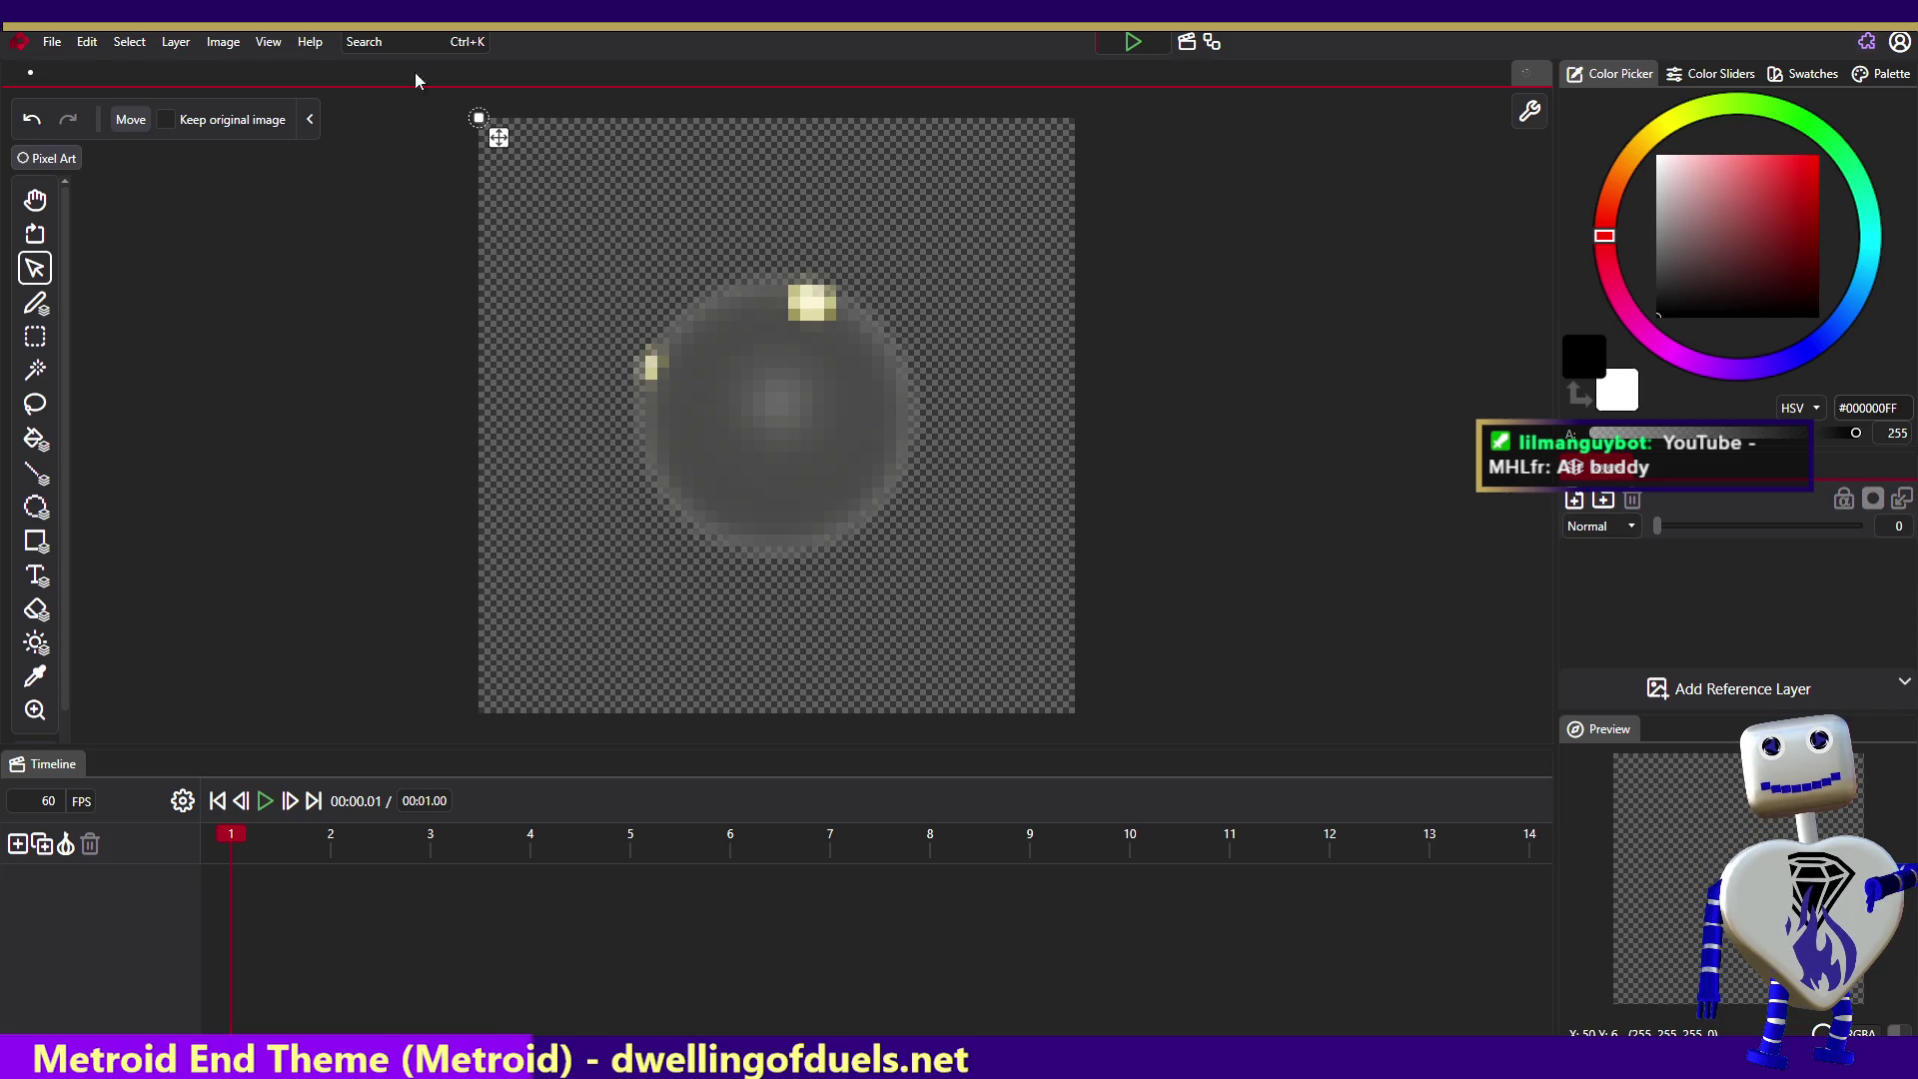
{"action": "key", "text": "ctrl+z"}
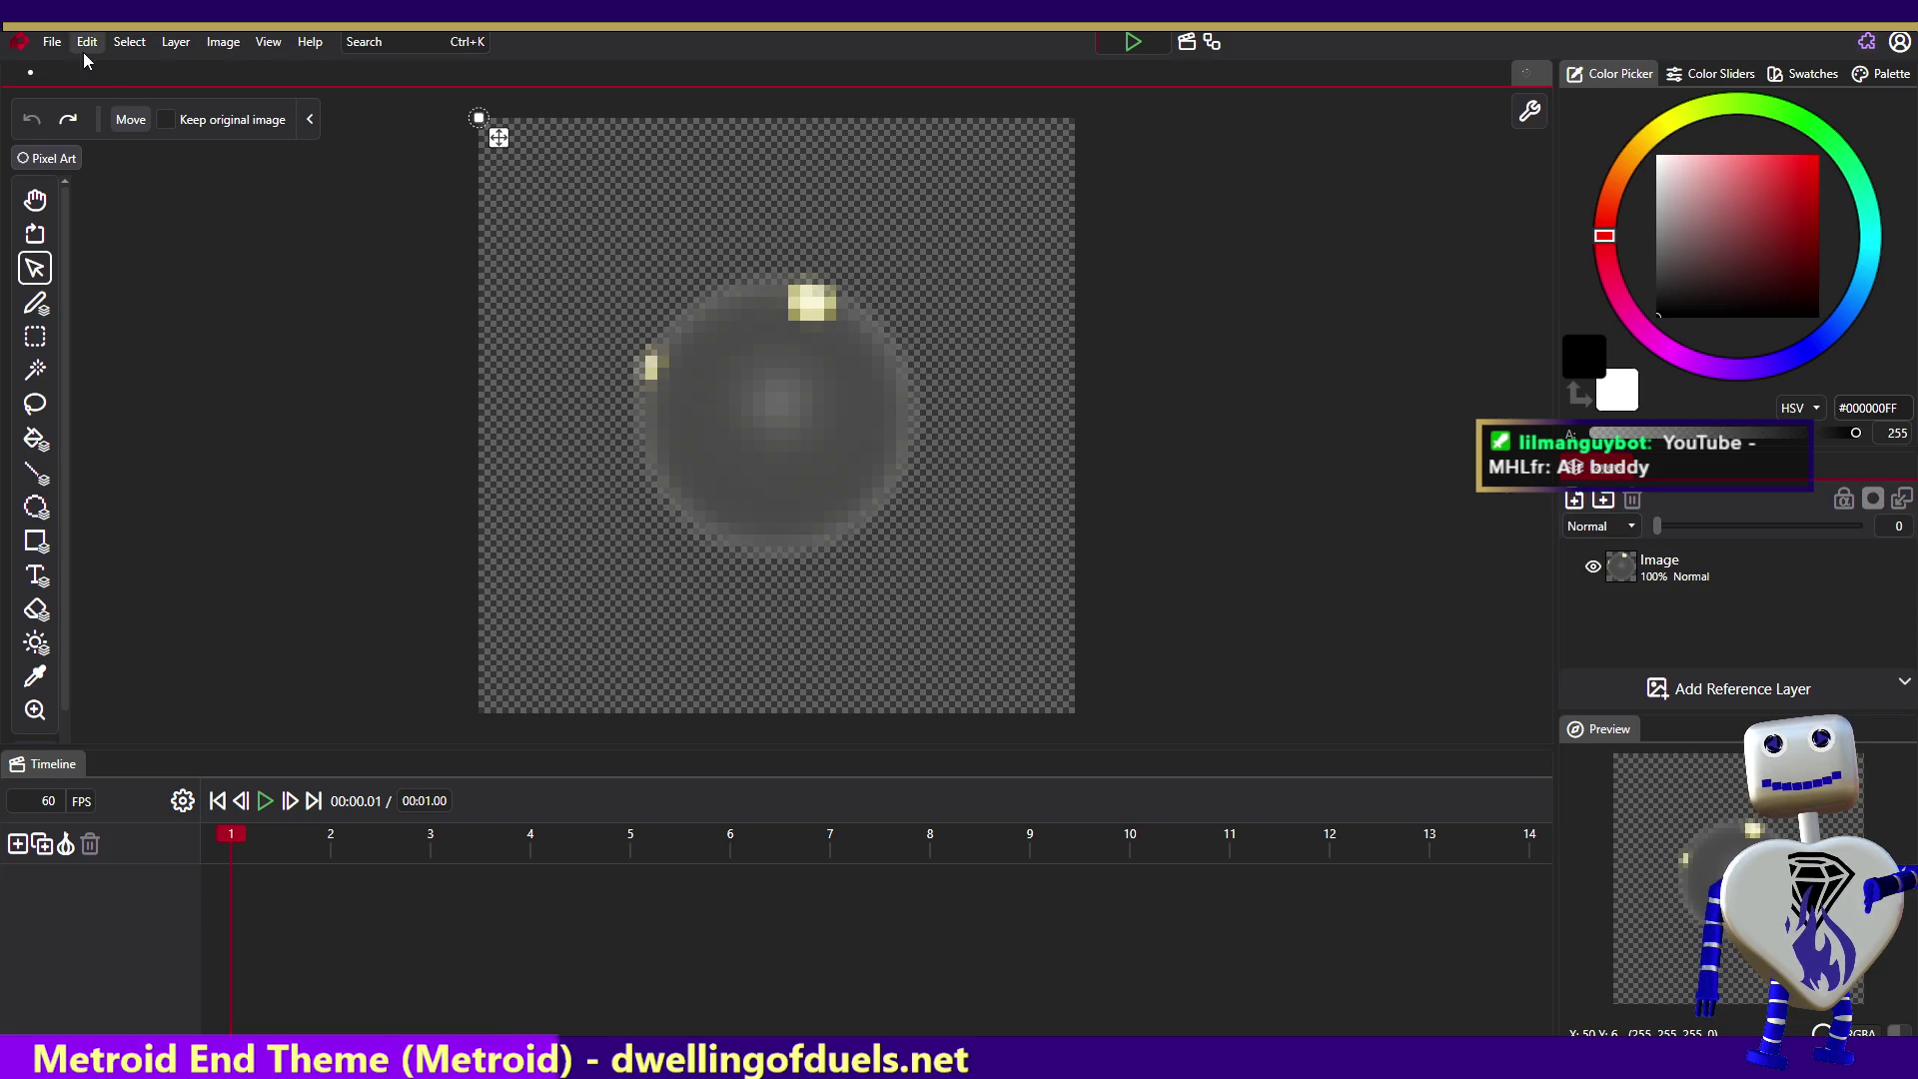
- Redo the Image layer deletion with Ctrl+Y, then move to another open document tab
{"action": "key", "text": "ctrl+y"}
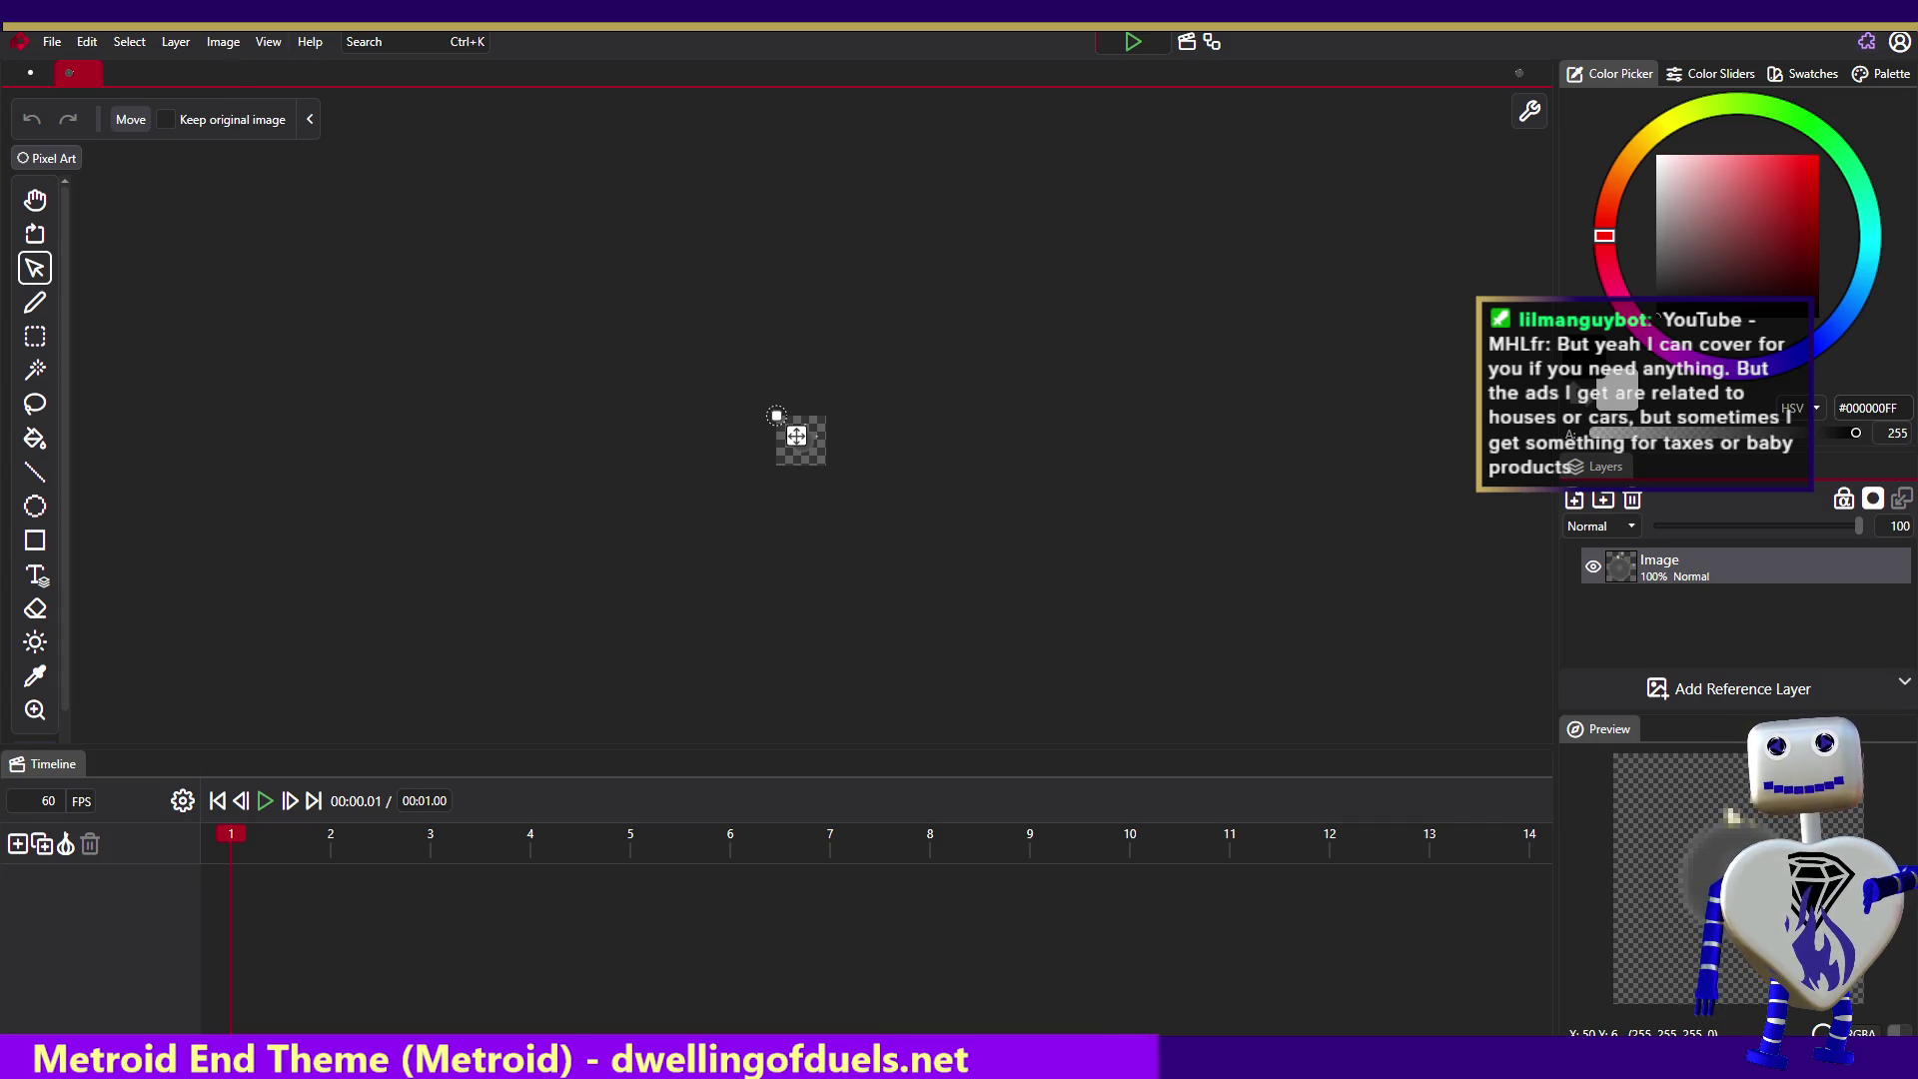
{"action": "left_click", "coordinate": [92, 74]}
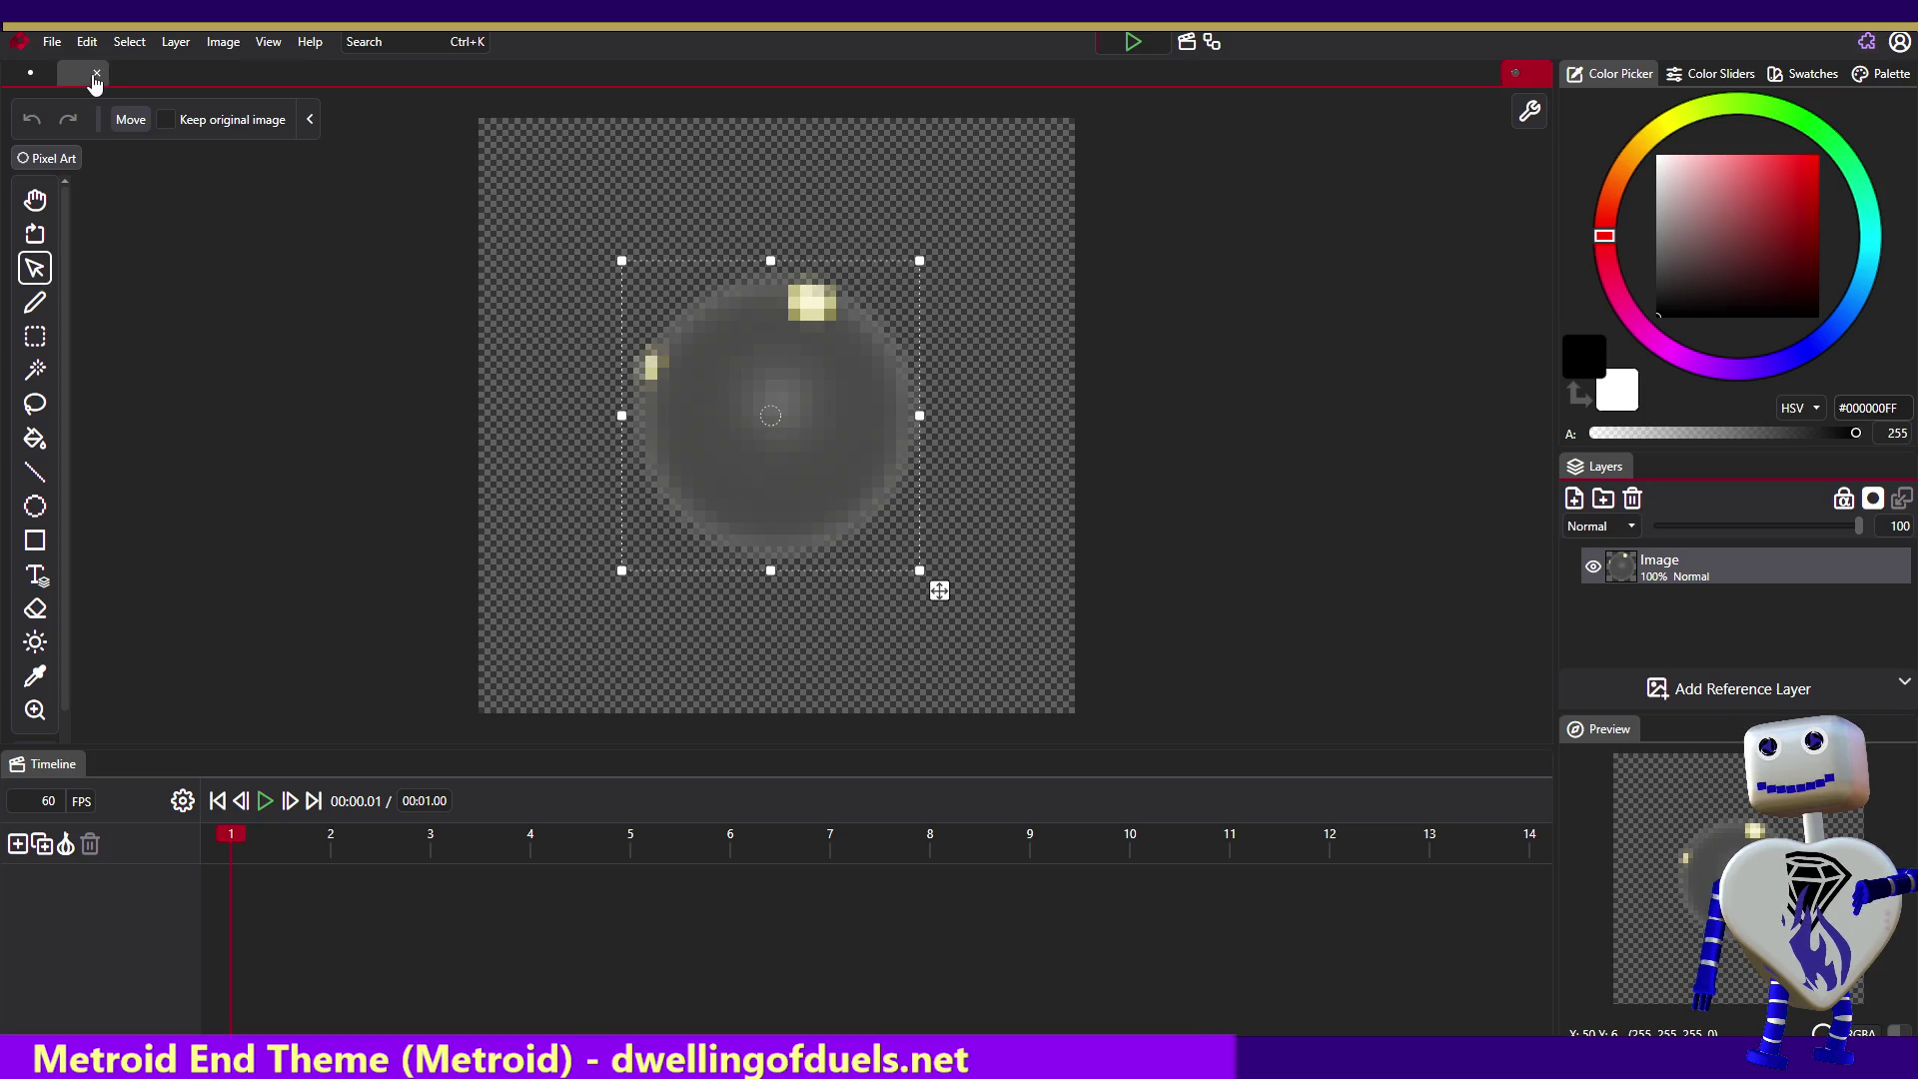
- Close another open document and bring up the remaining document tab's options
{"action": "left_click", "coordinate": [107, 75]}
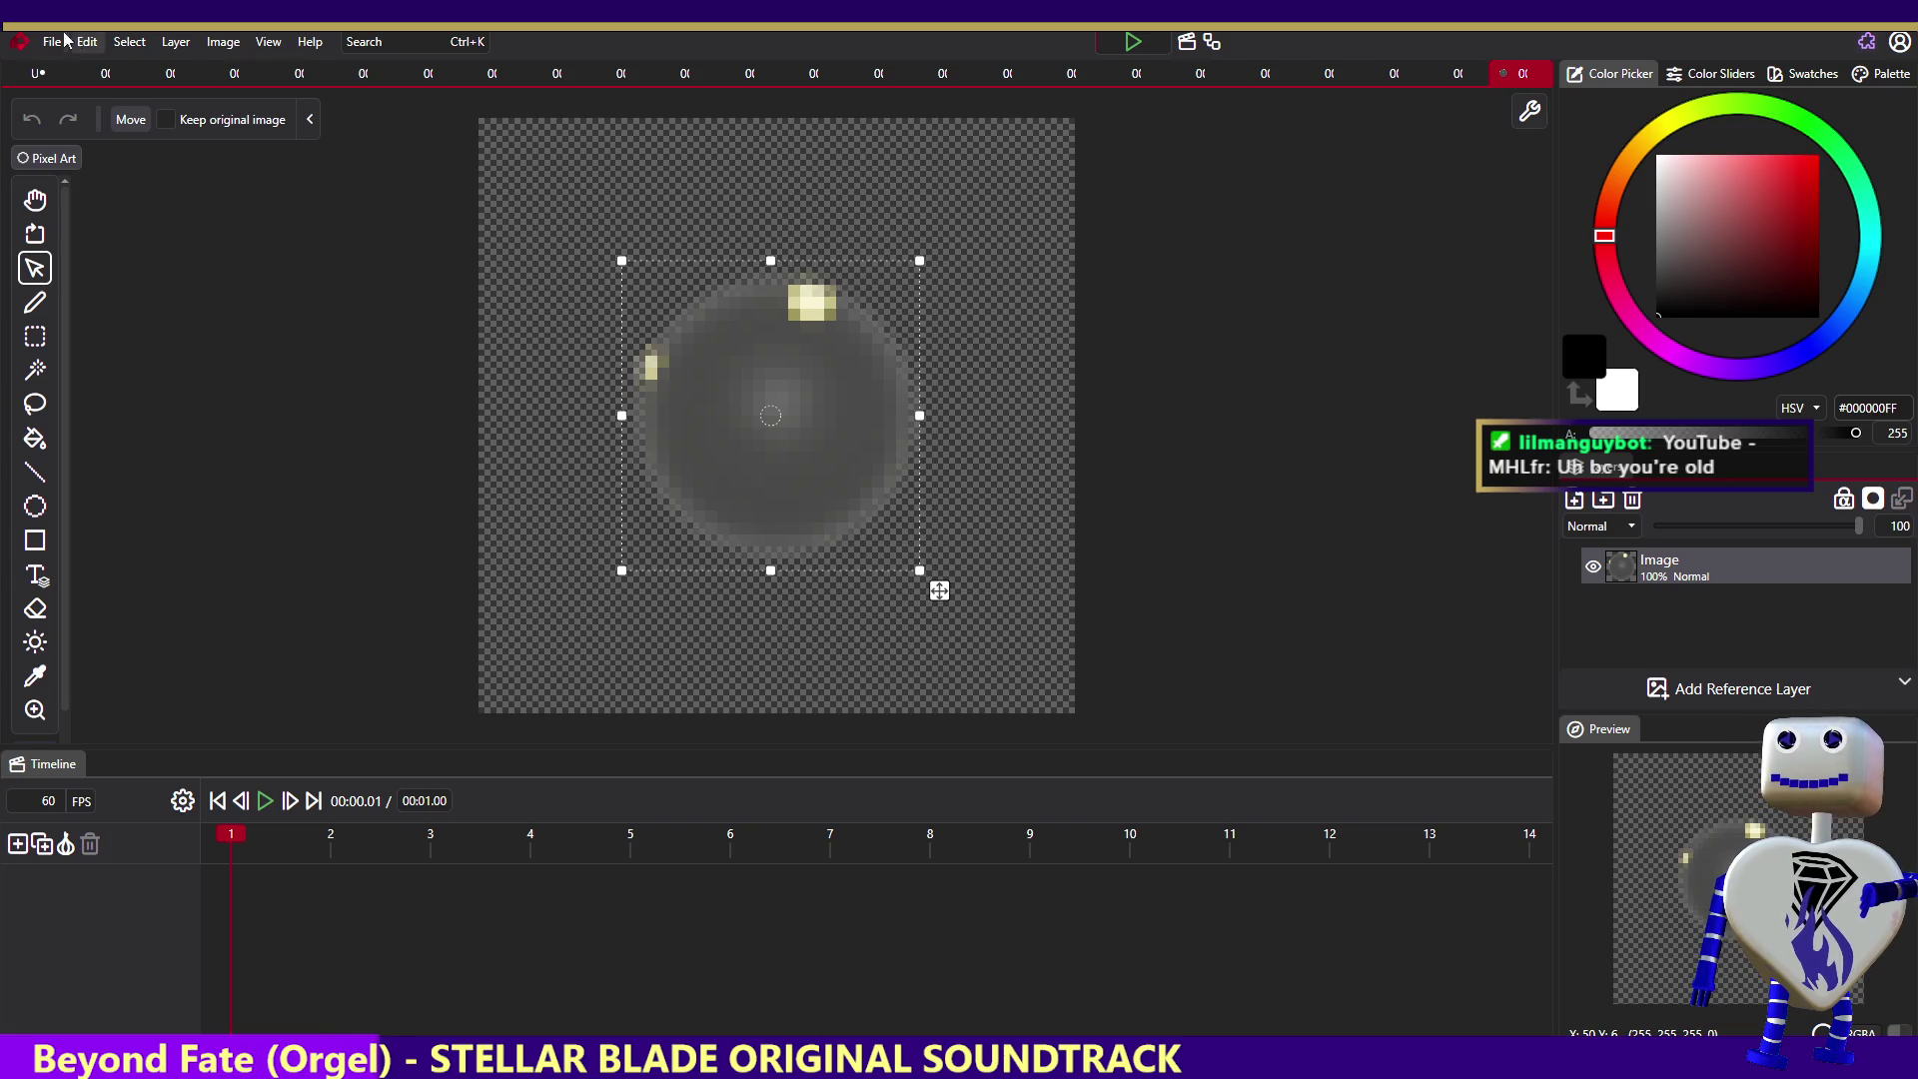
{"action": "right_click", "coordinate": [37, 71]}
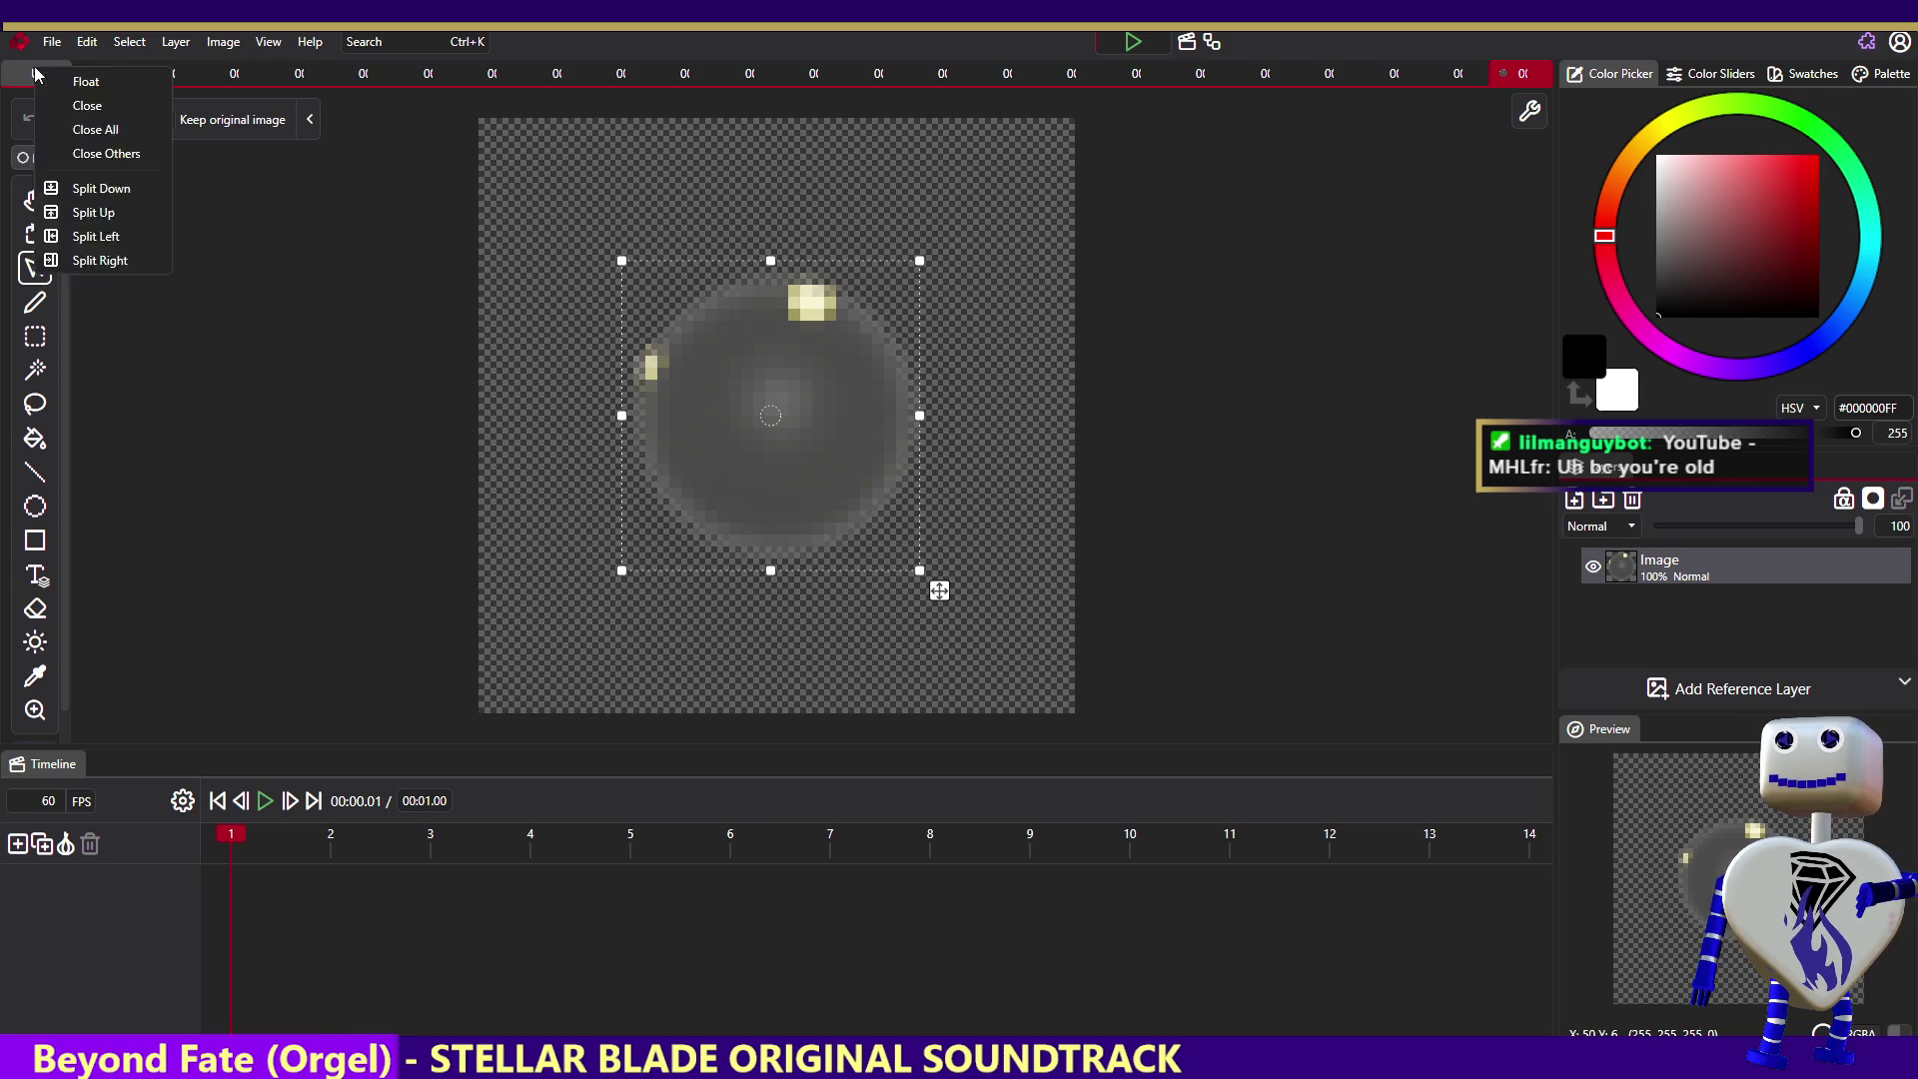
{"action": "left_click", "coordinate": [76, 156]}
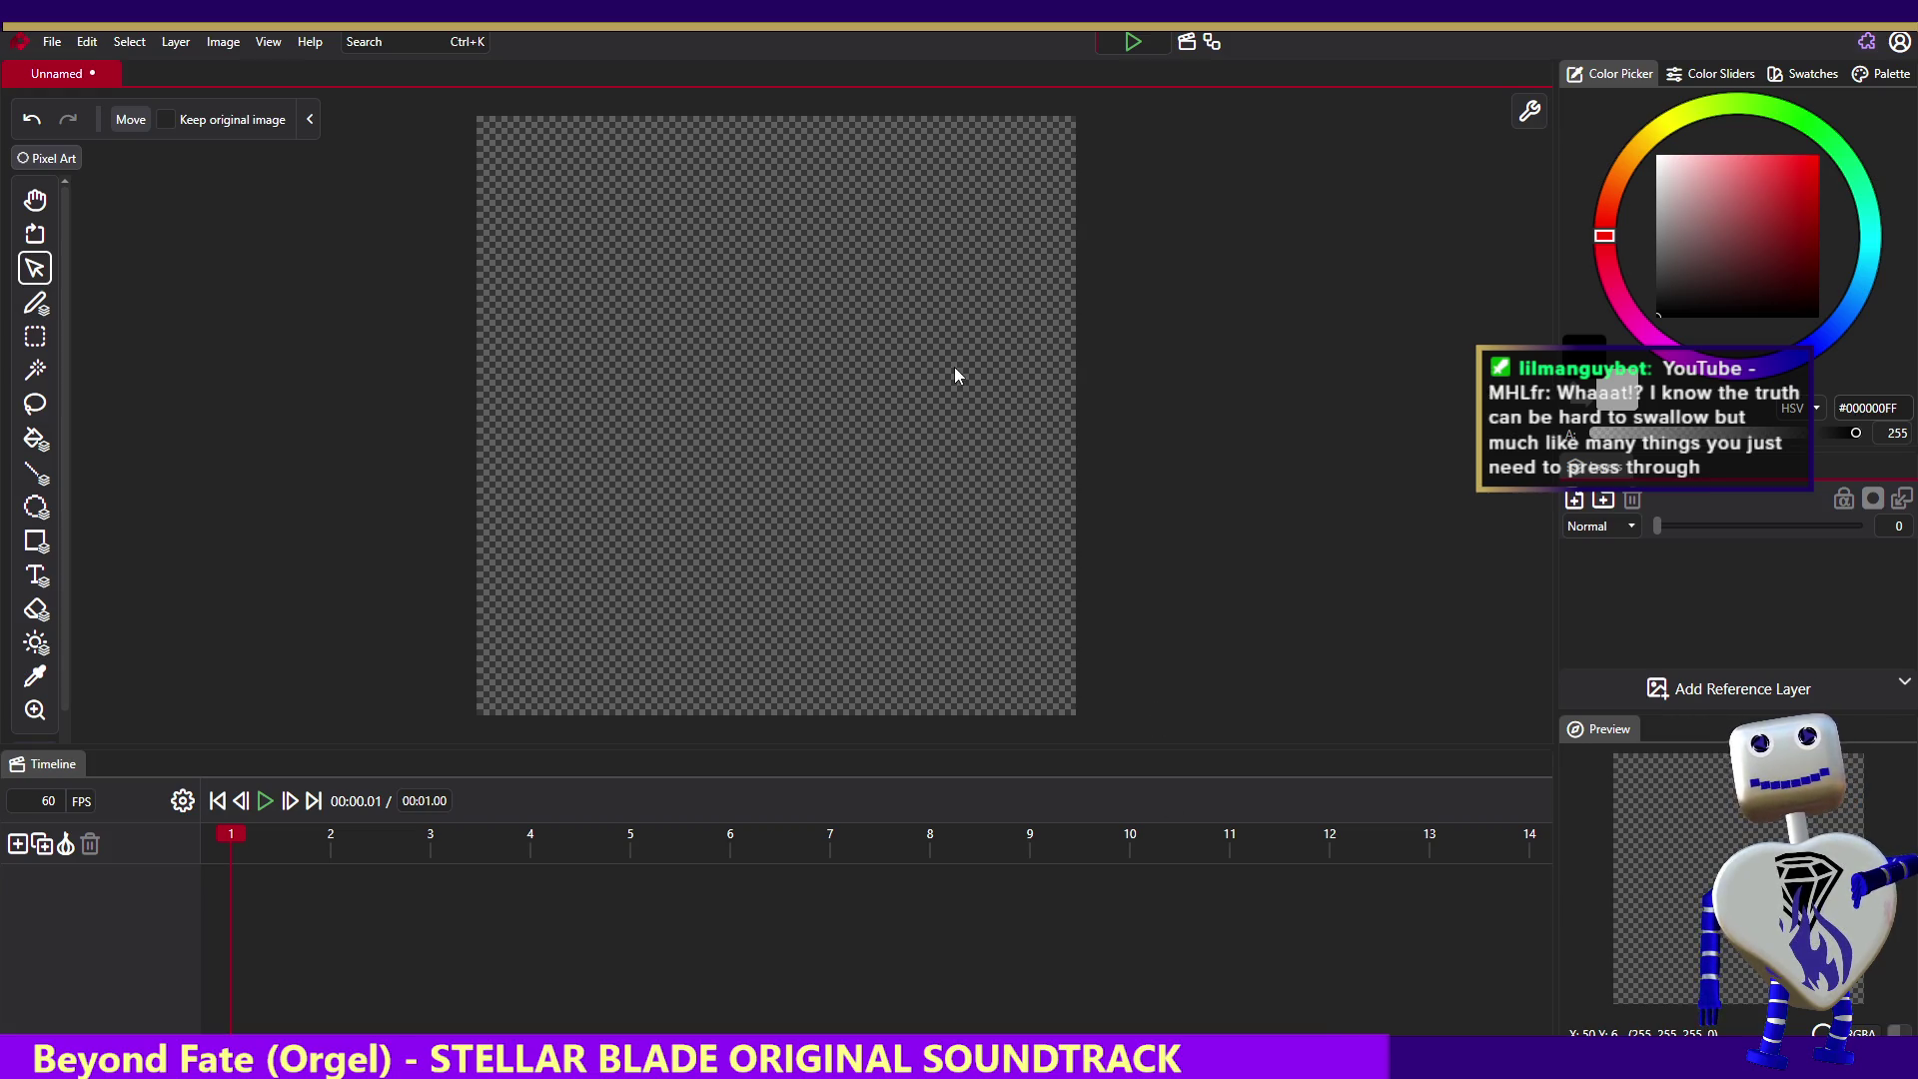
- Open Graph View showing the lone Output node, then play and pause the empty animation
{"action": "left_click", "coordinate": [1206, 44]}
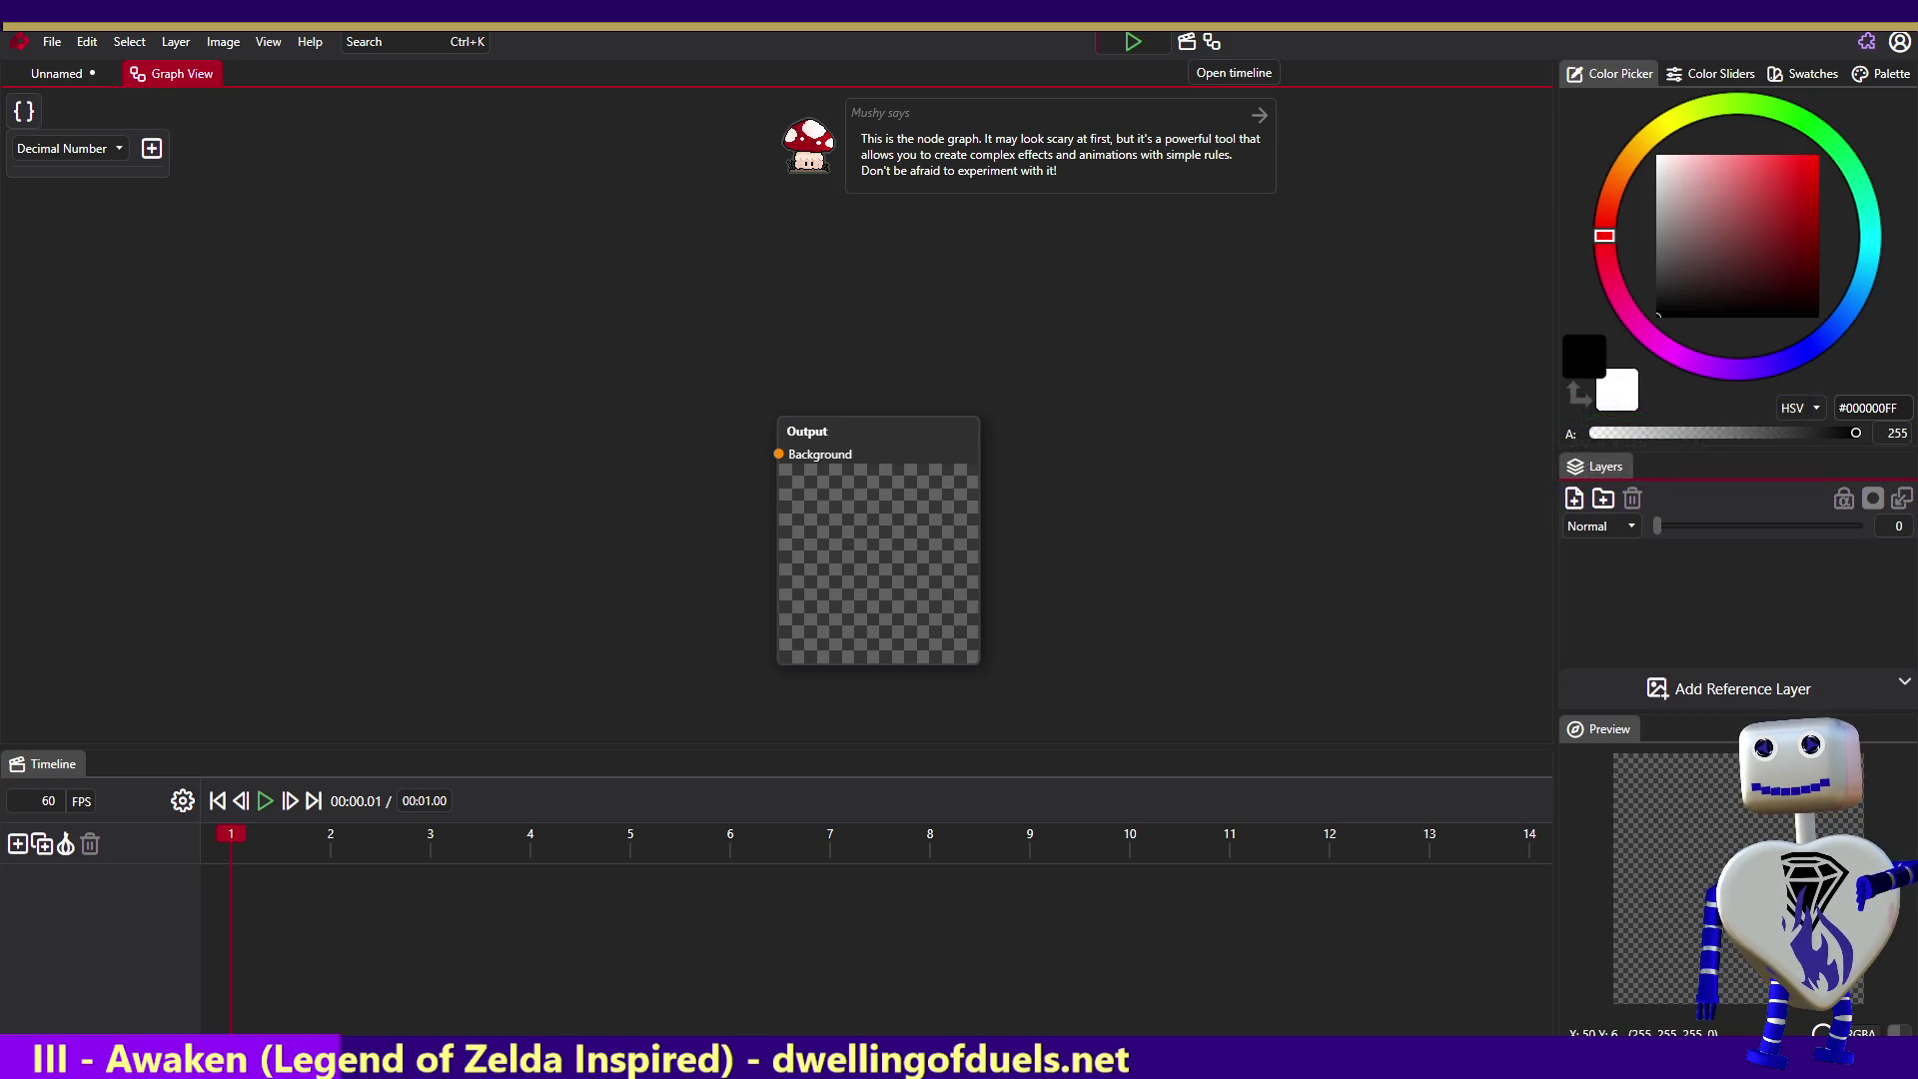
{"action": "left_click", "coordinate": [1132, 41]}
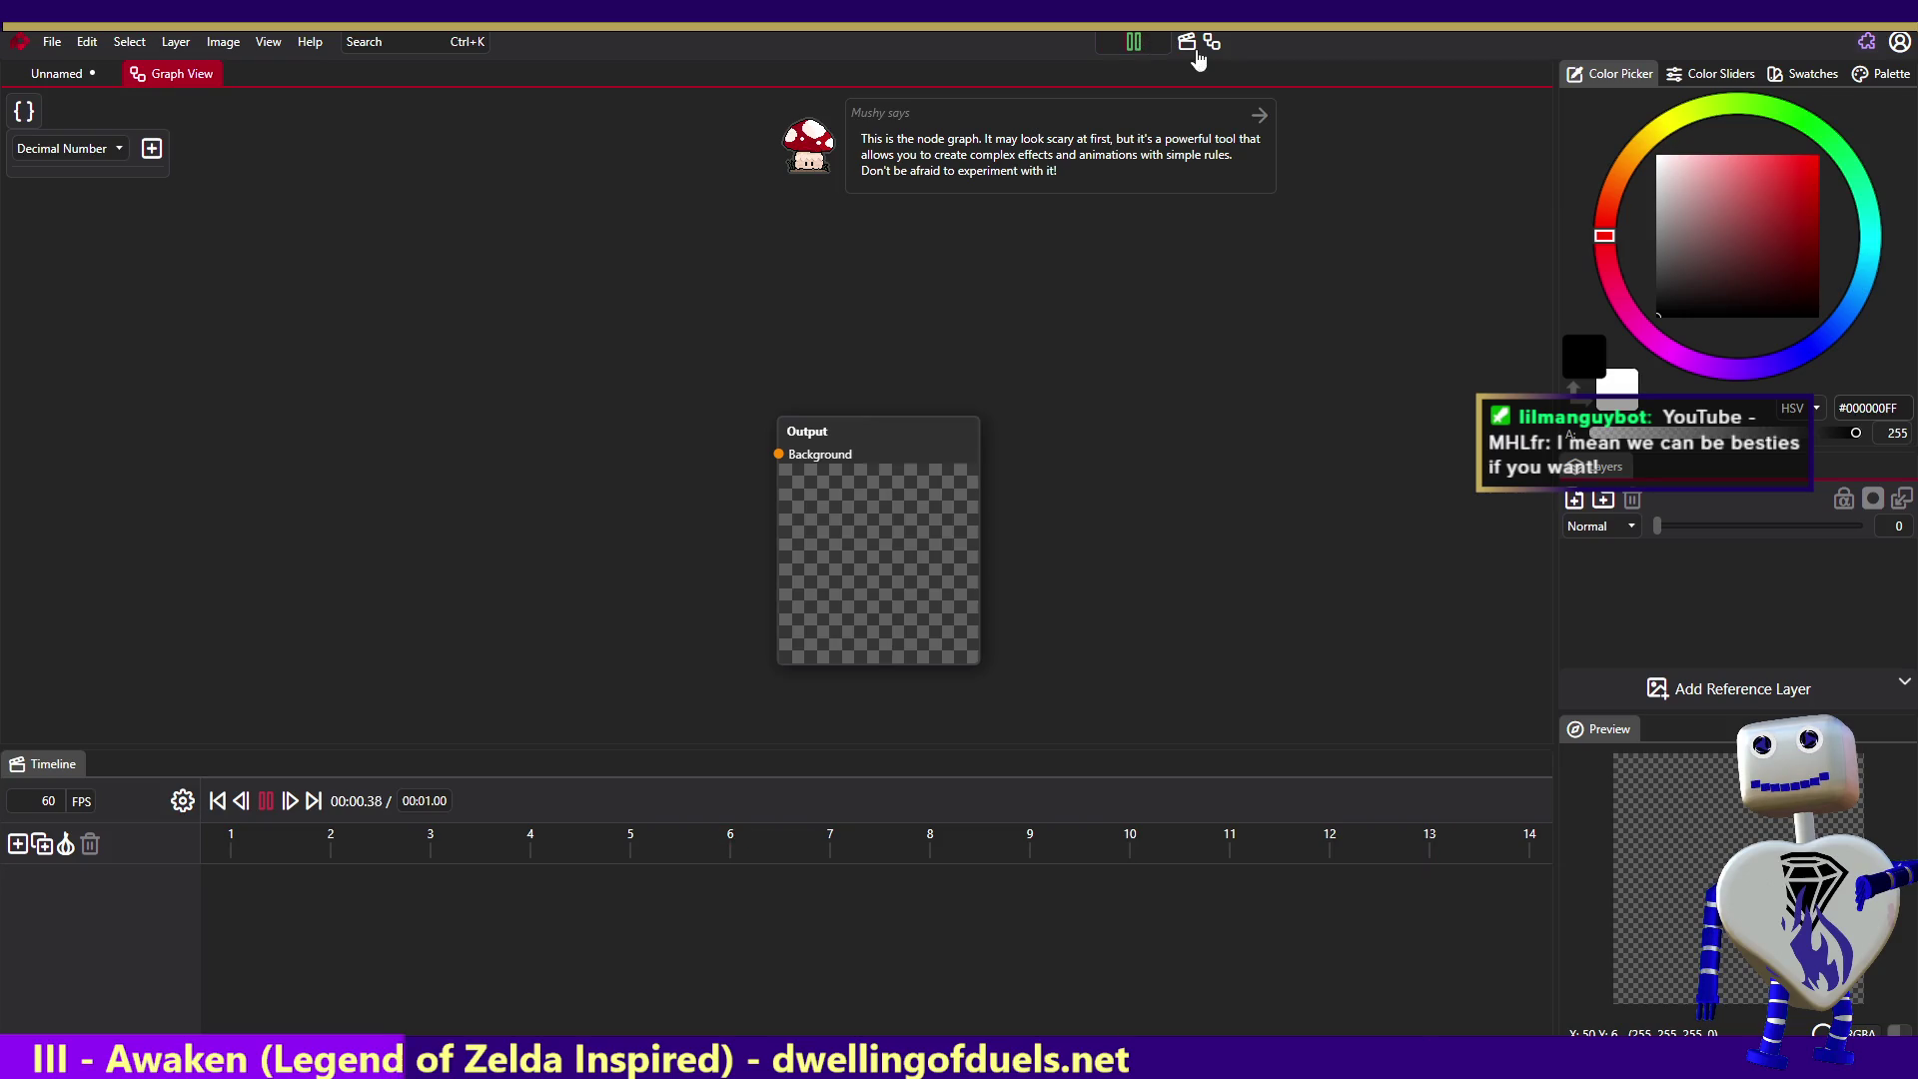
{"action": "left_click", "coordinate": [1133, 41]}
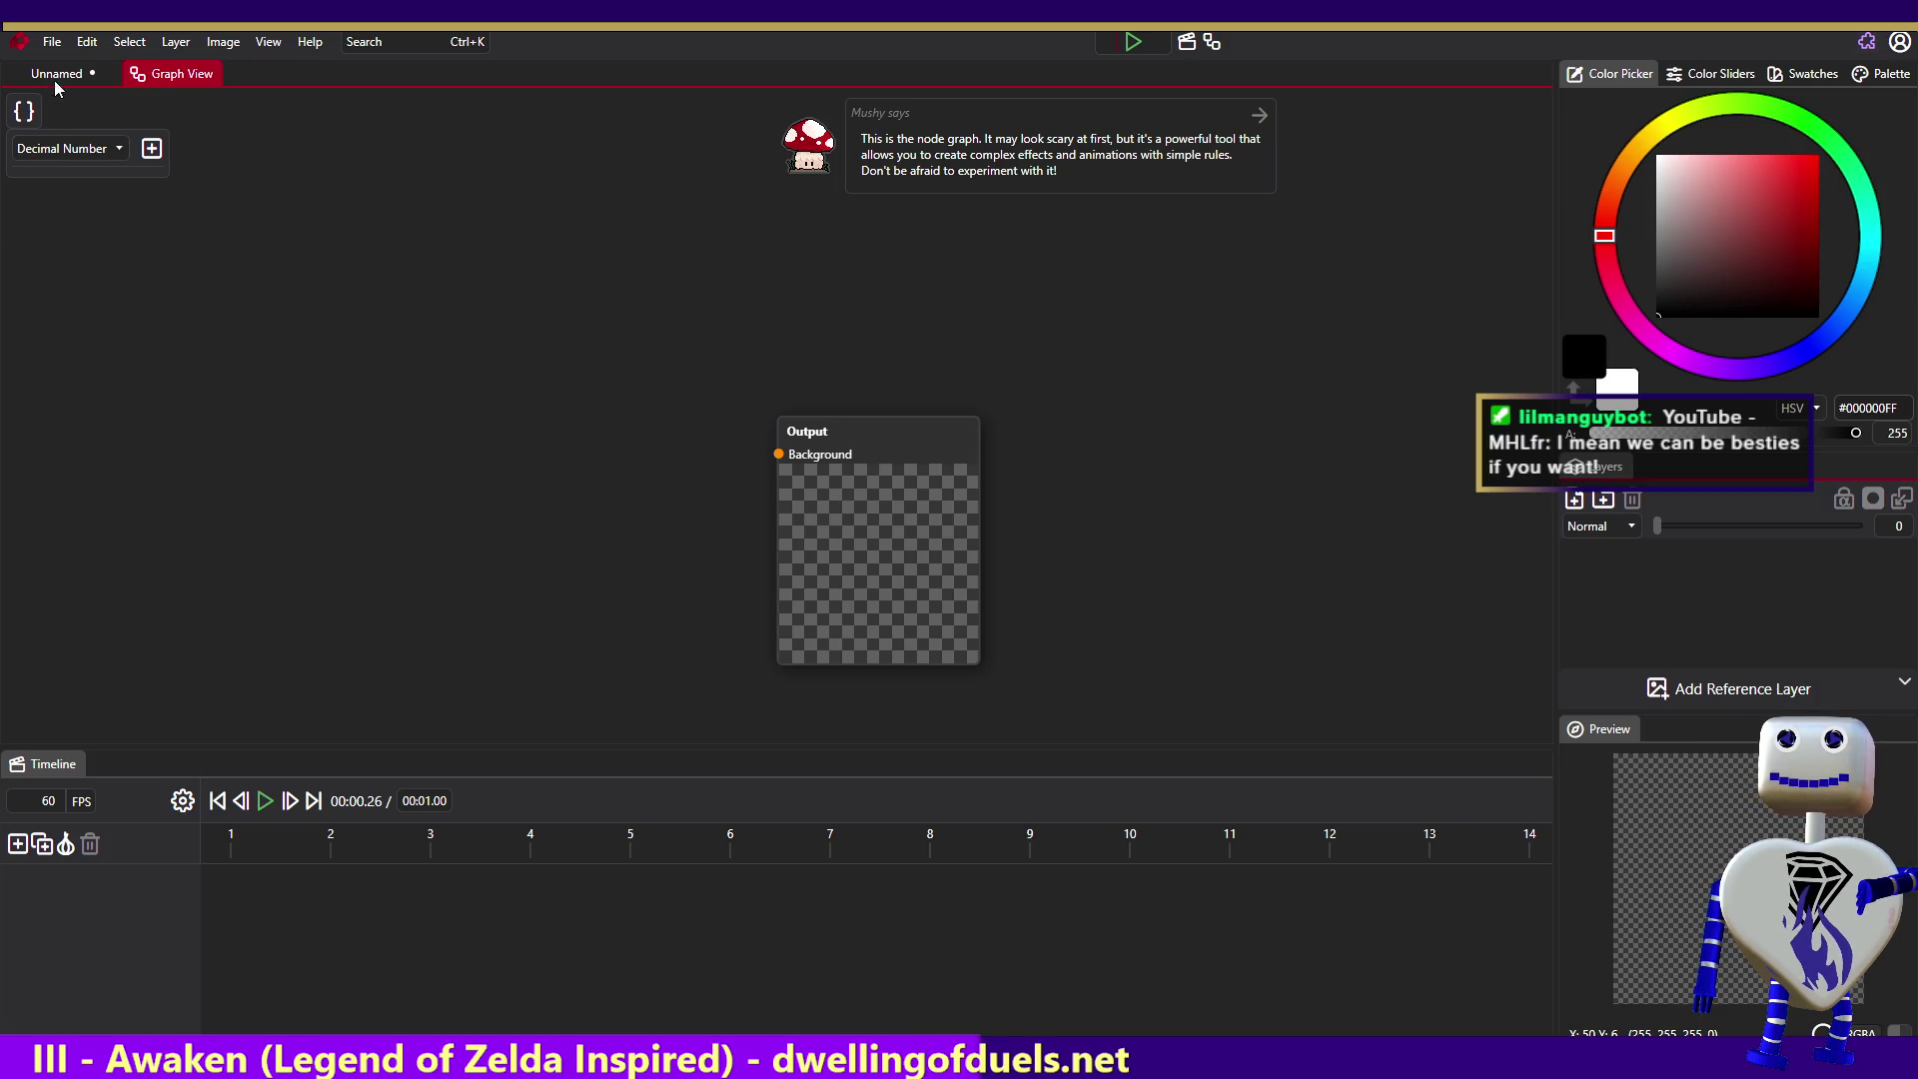
{"action": "left_click", "coordinate": [62, 38]}
- Leave Graph View for the Unnamed canvas, pick Rotate Viewport, and open the File menu
{"action": "left_click", "coordinate": [61, 38]}
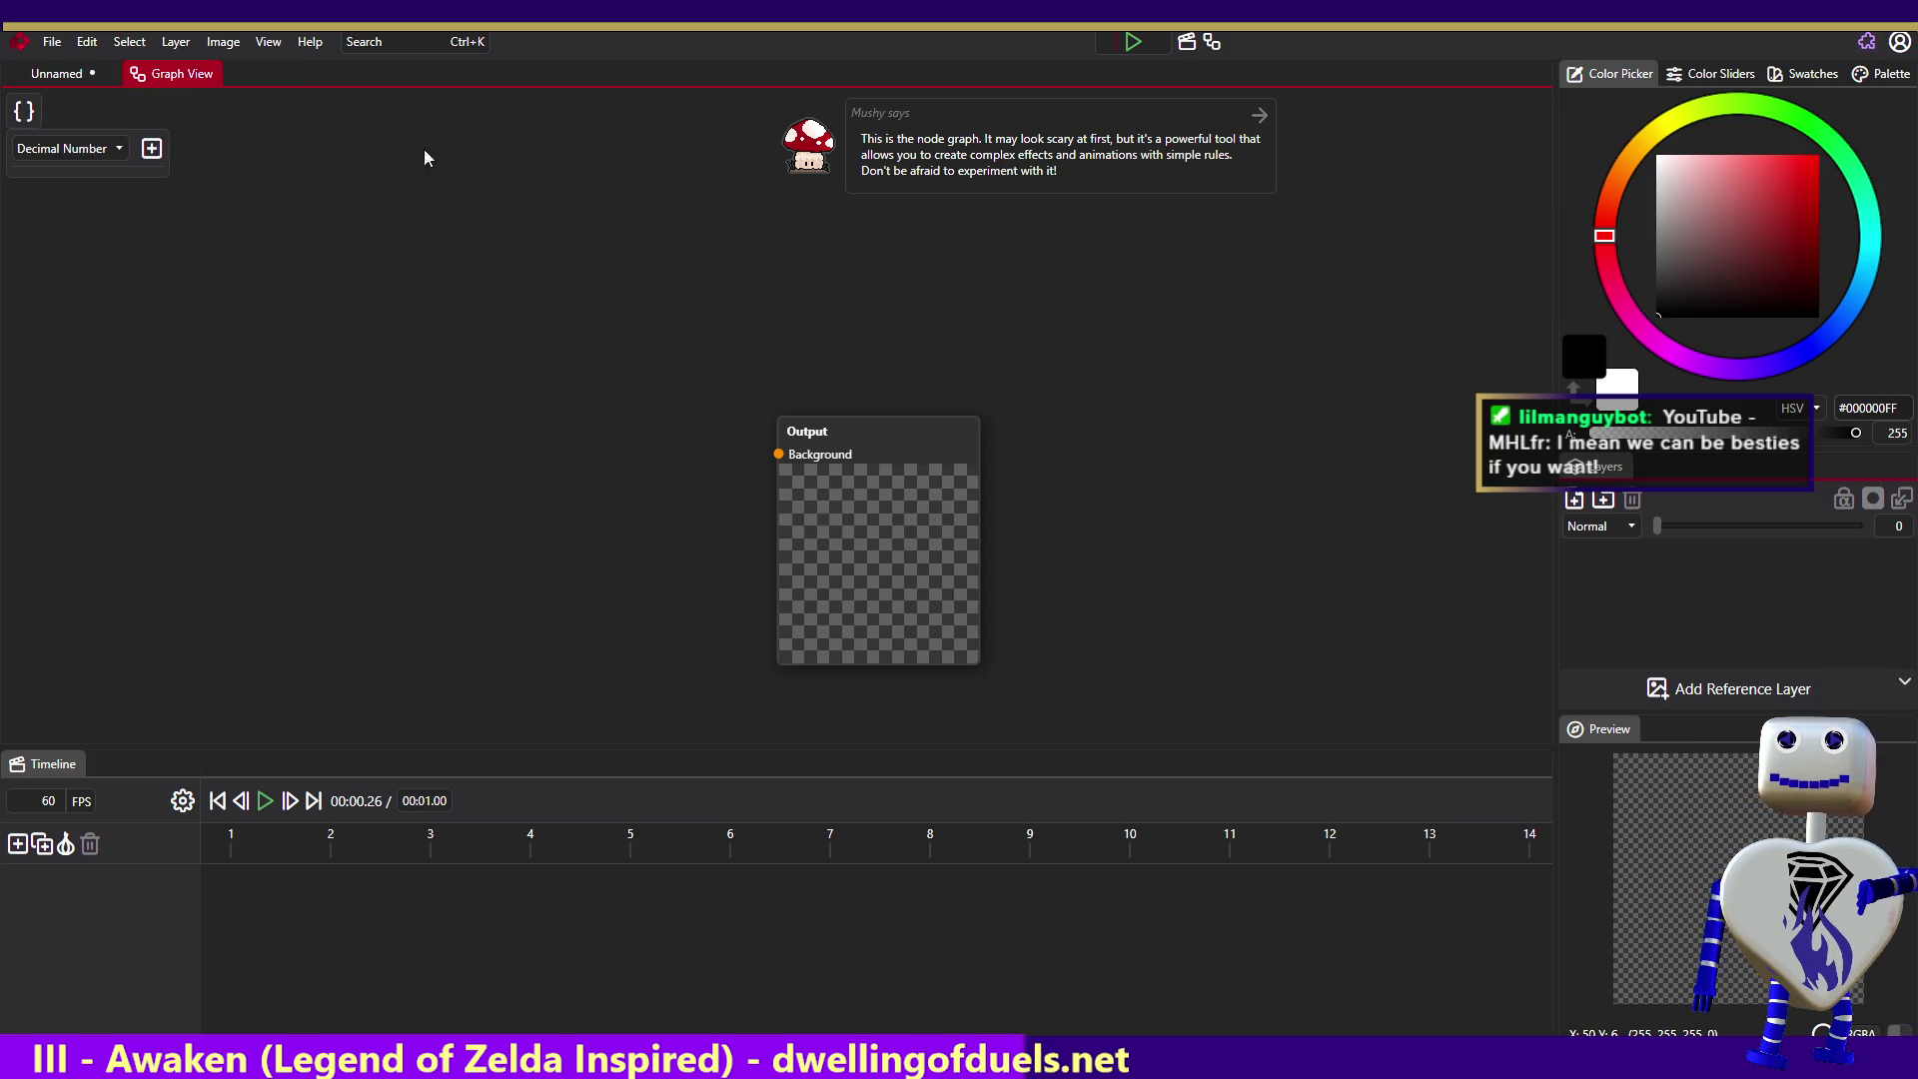
{"action": "right_click", "coordinate": [189, 71]}
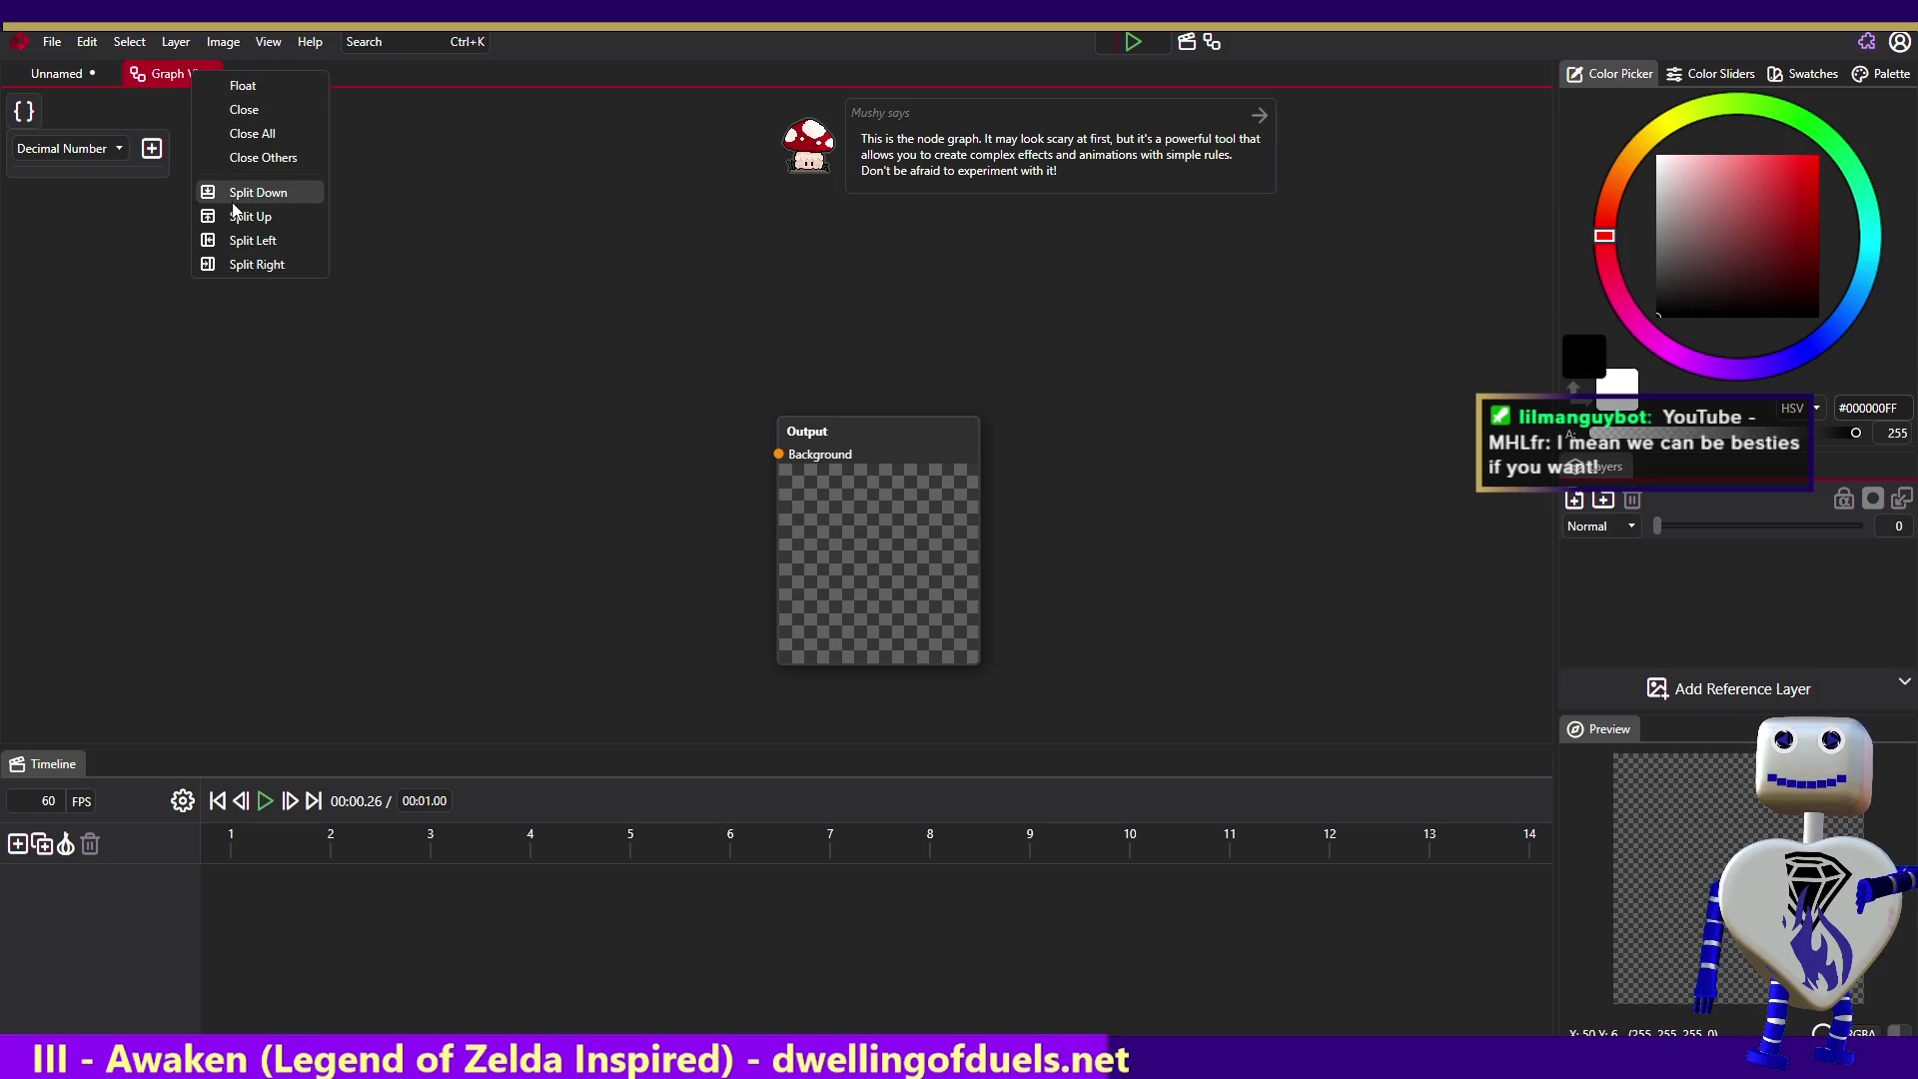
{"action": "left_click", "coordinate": [75, 73]}
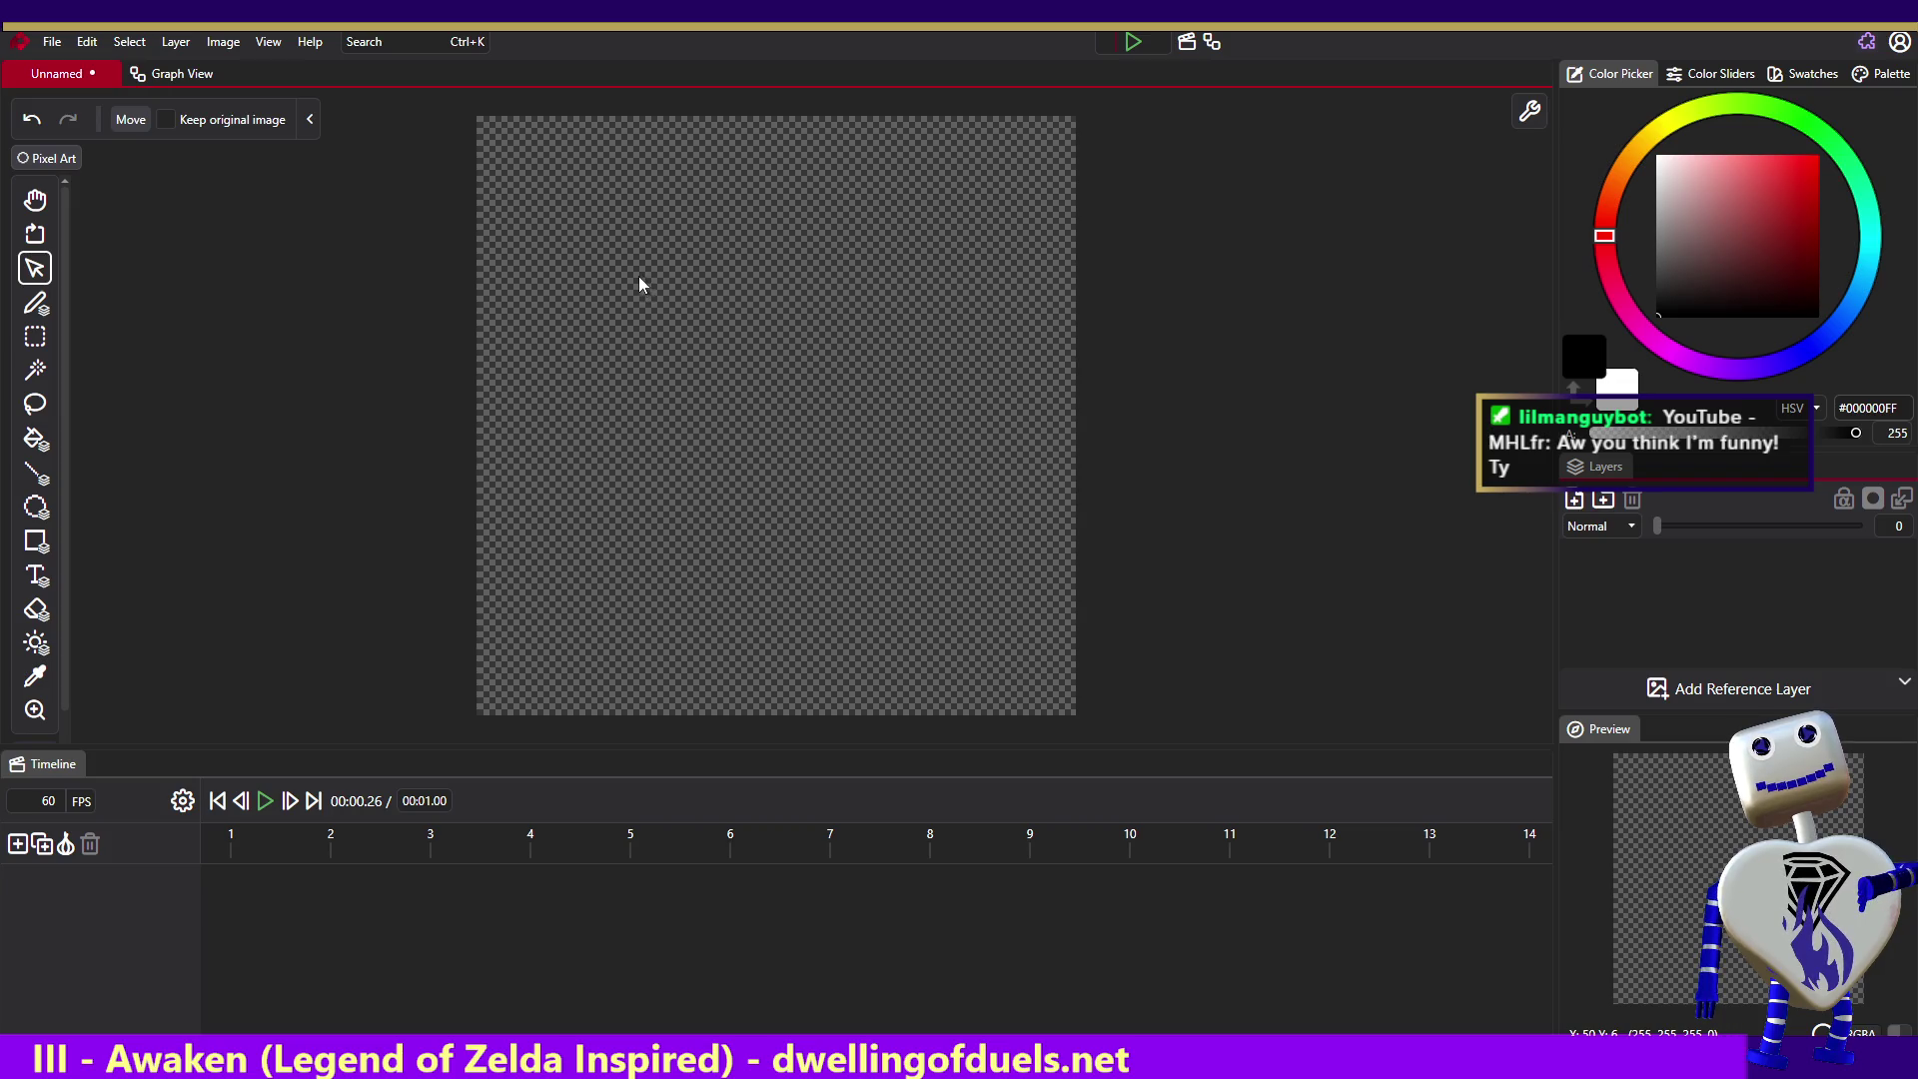
{"action": "left_click", "coordinate": [37, 243]}
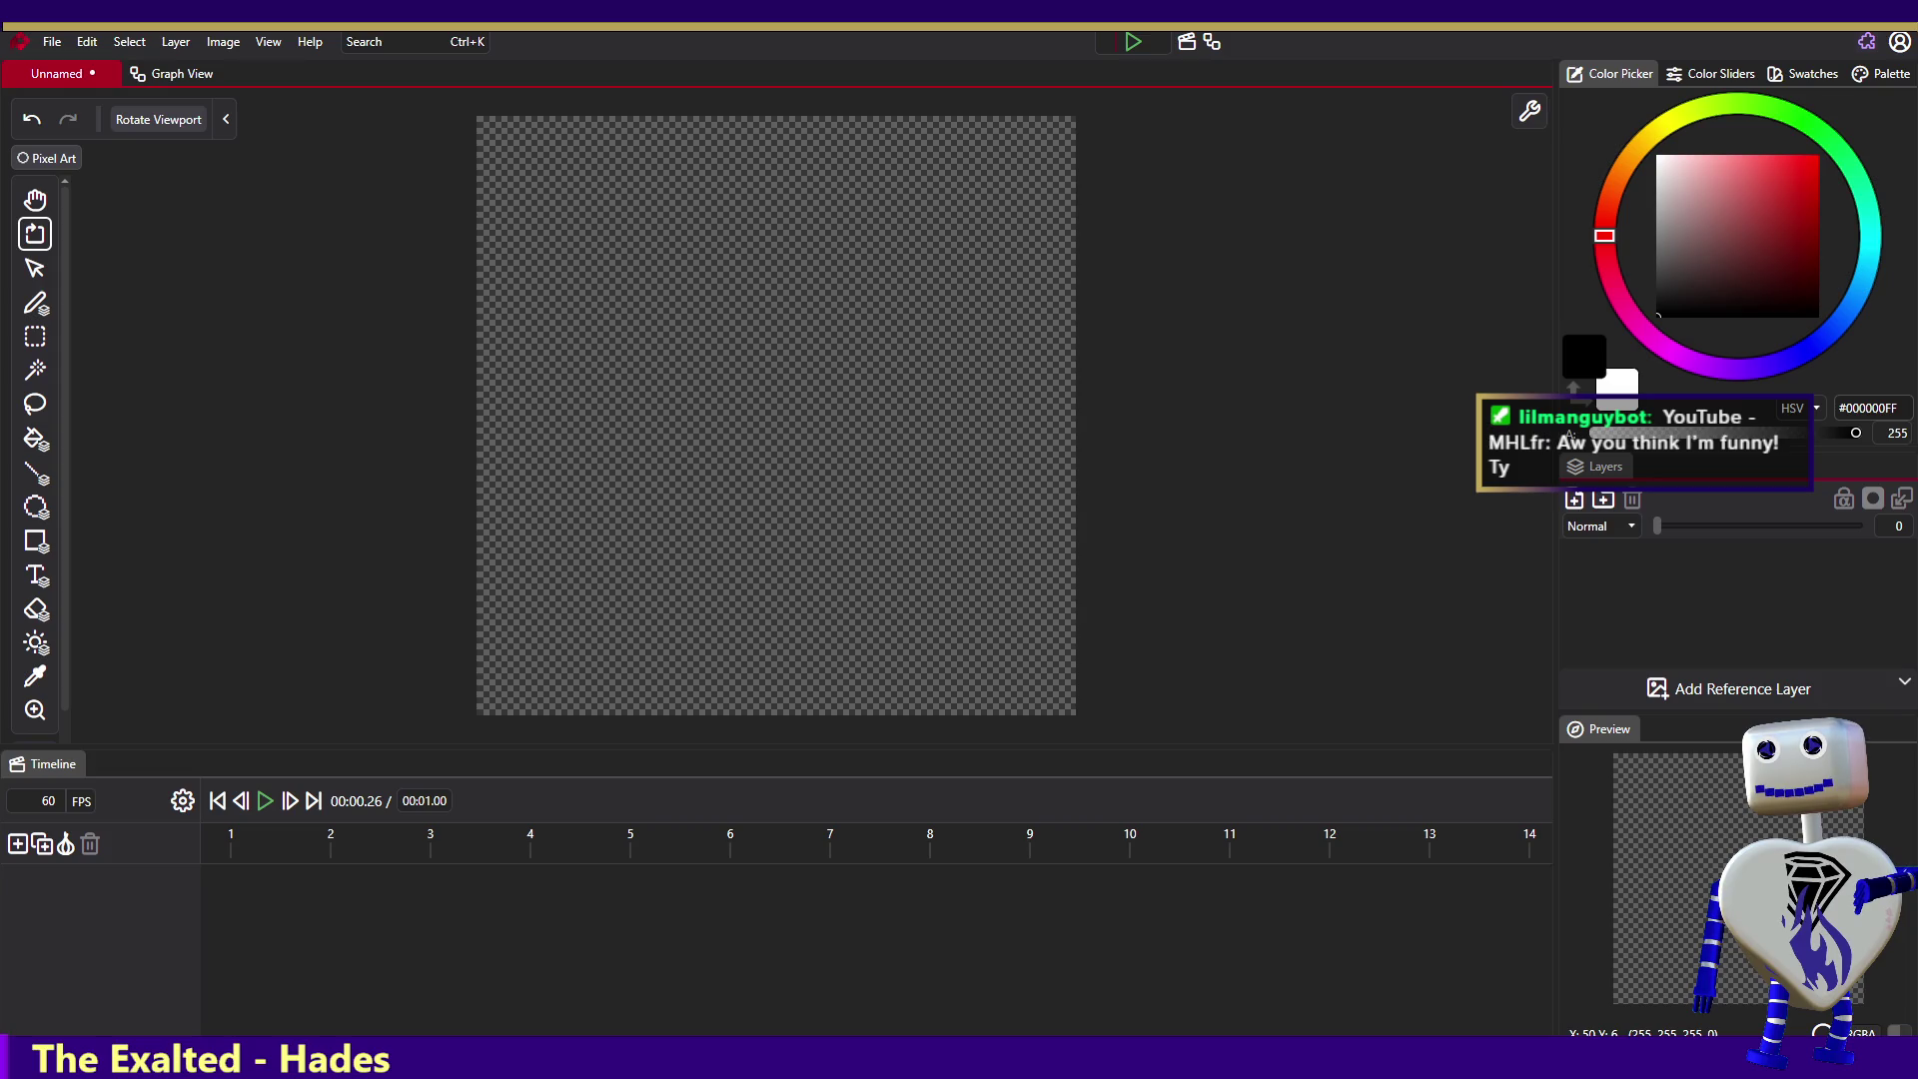
{"action": "left_click", "coordinate": [55, 40]}
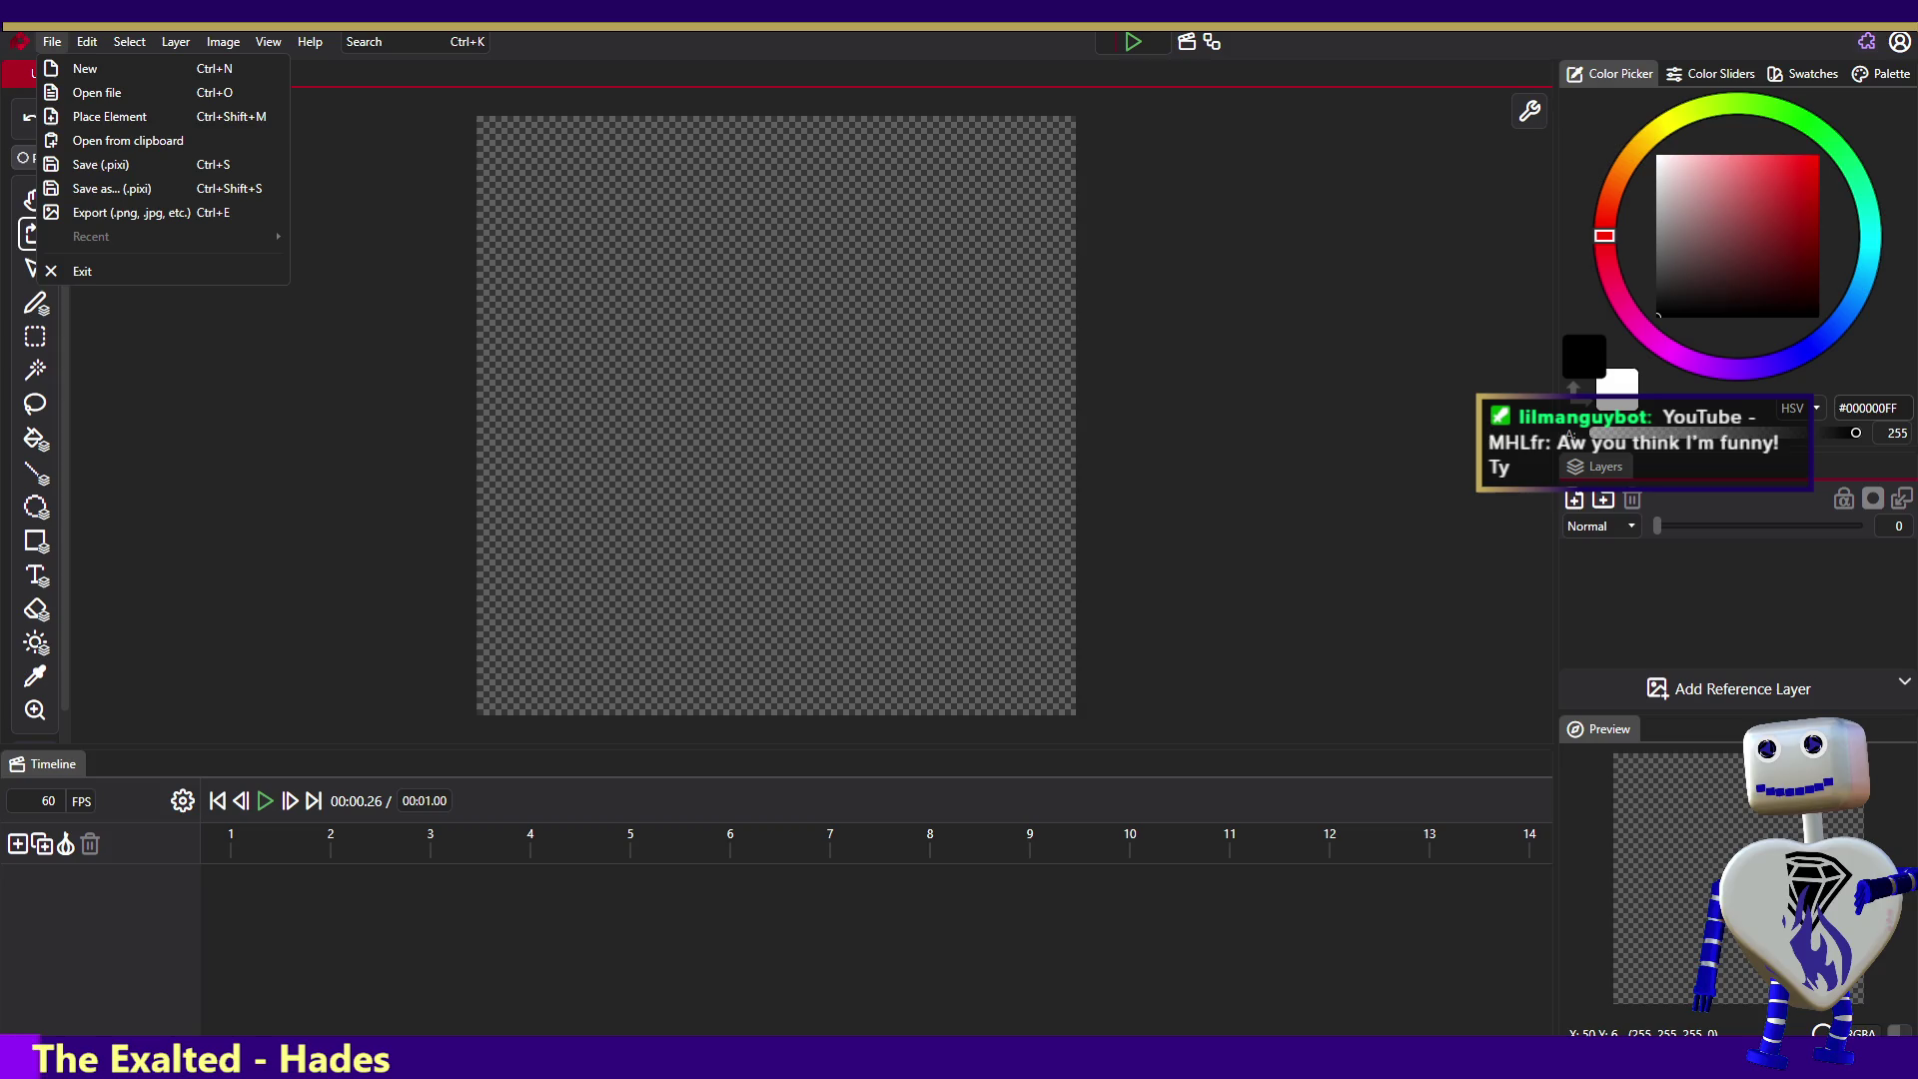
- Open the copied glowing orb image from the clipboard as a new document
{"action": "key", "text": "Escape"}
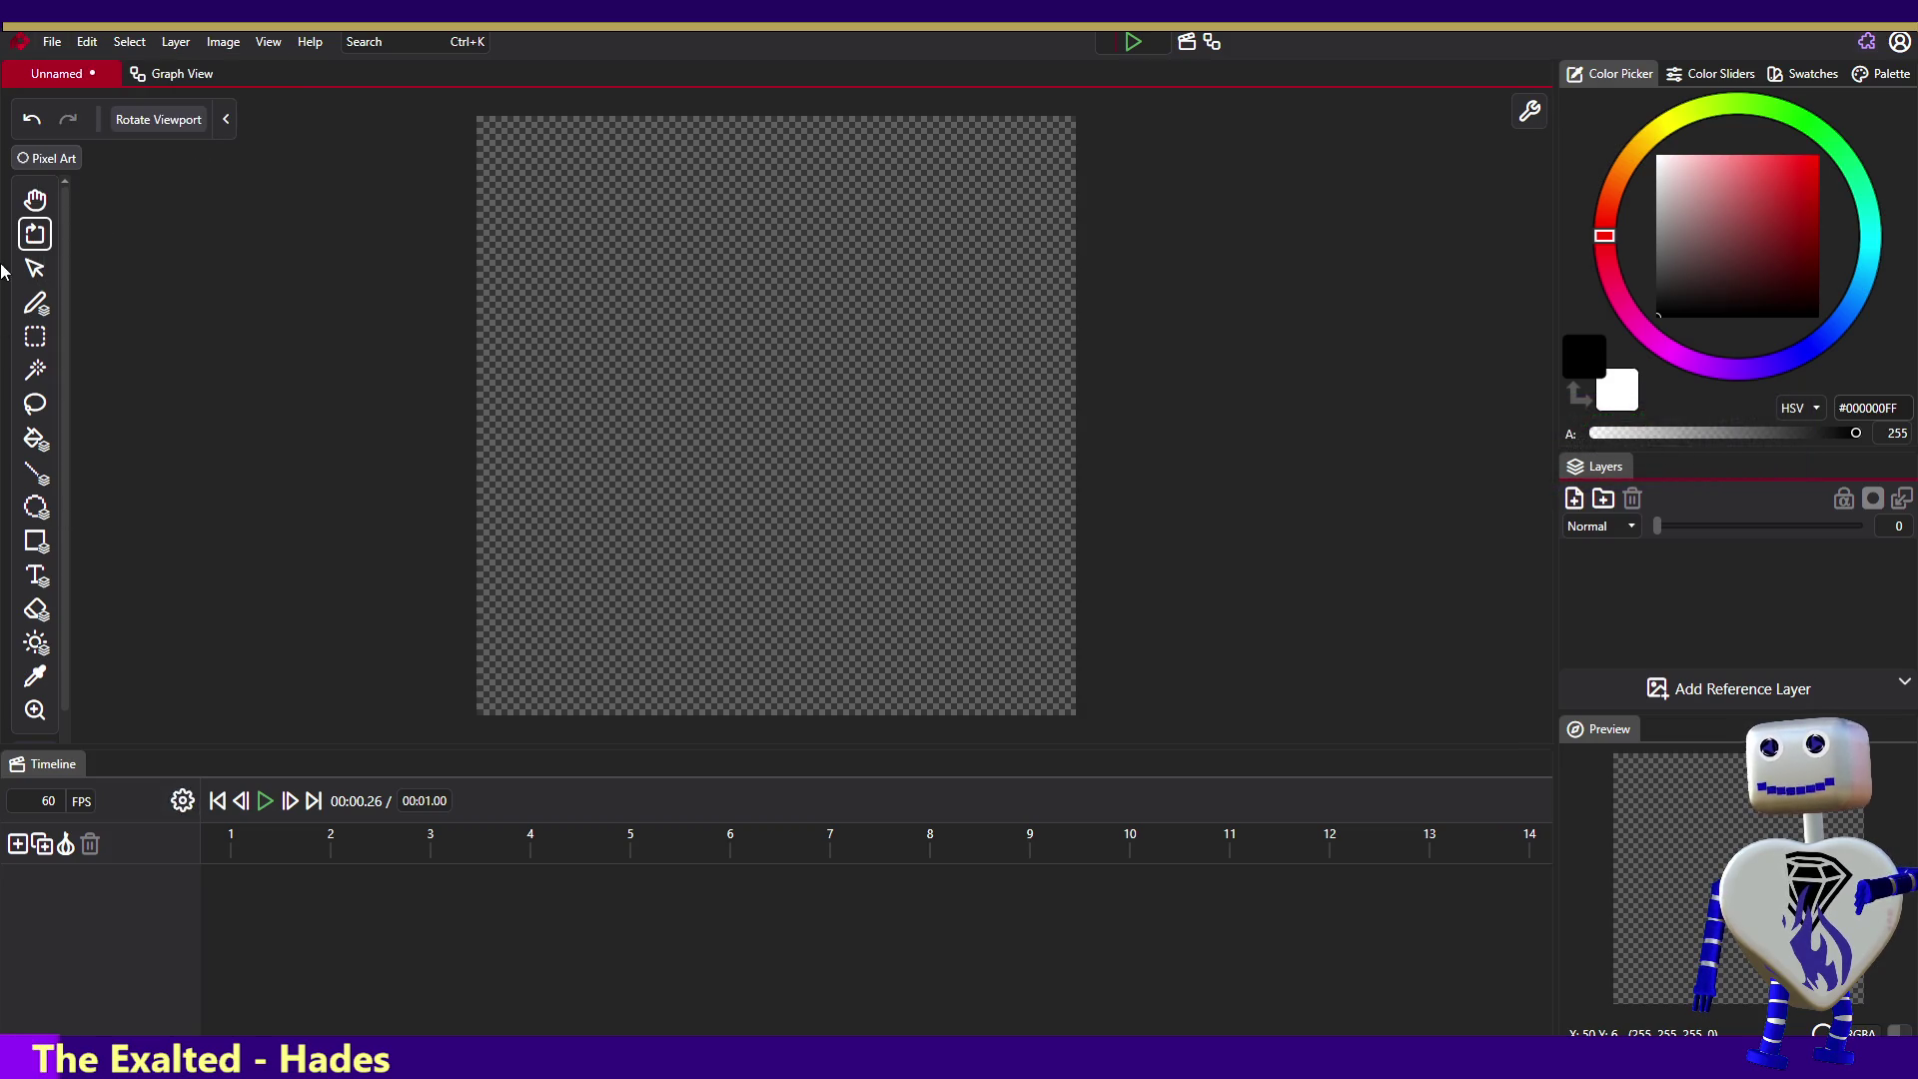
{"action": "left_click", "coordinate": [52, 41]}
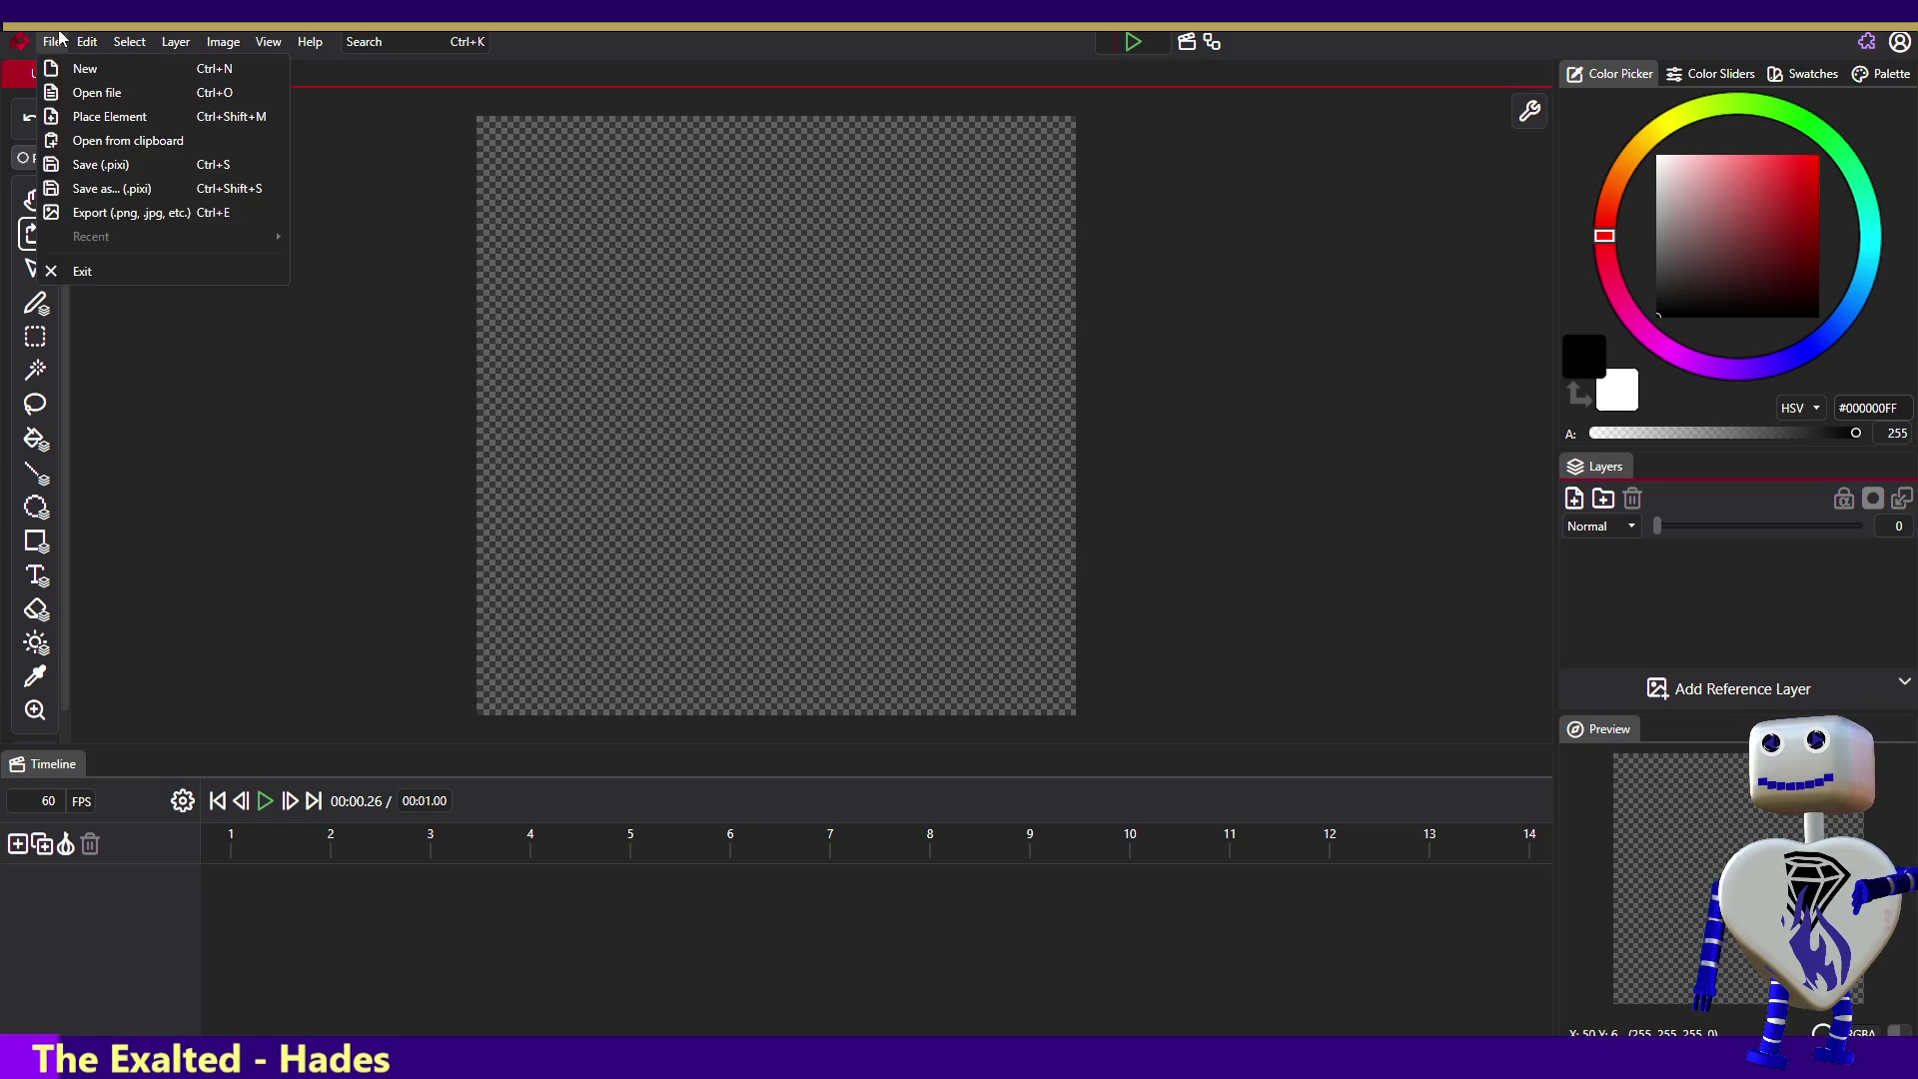
{"action": "left_click", "coordinate": [80, 139]}
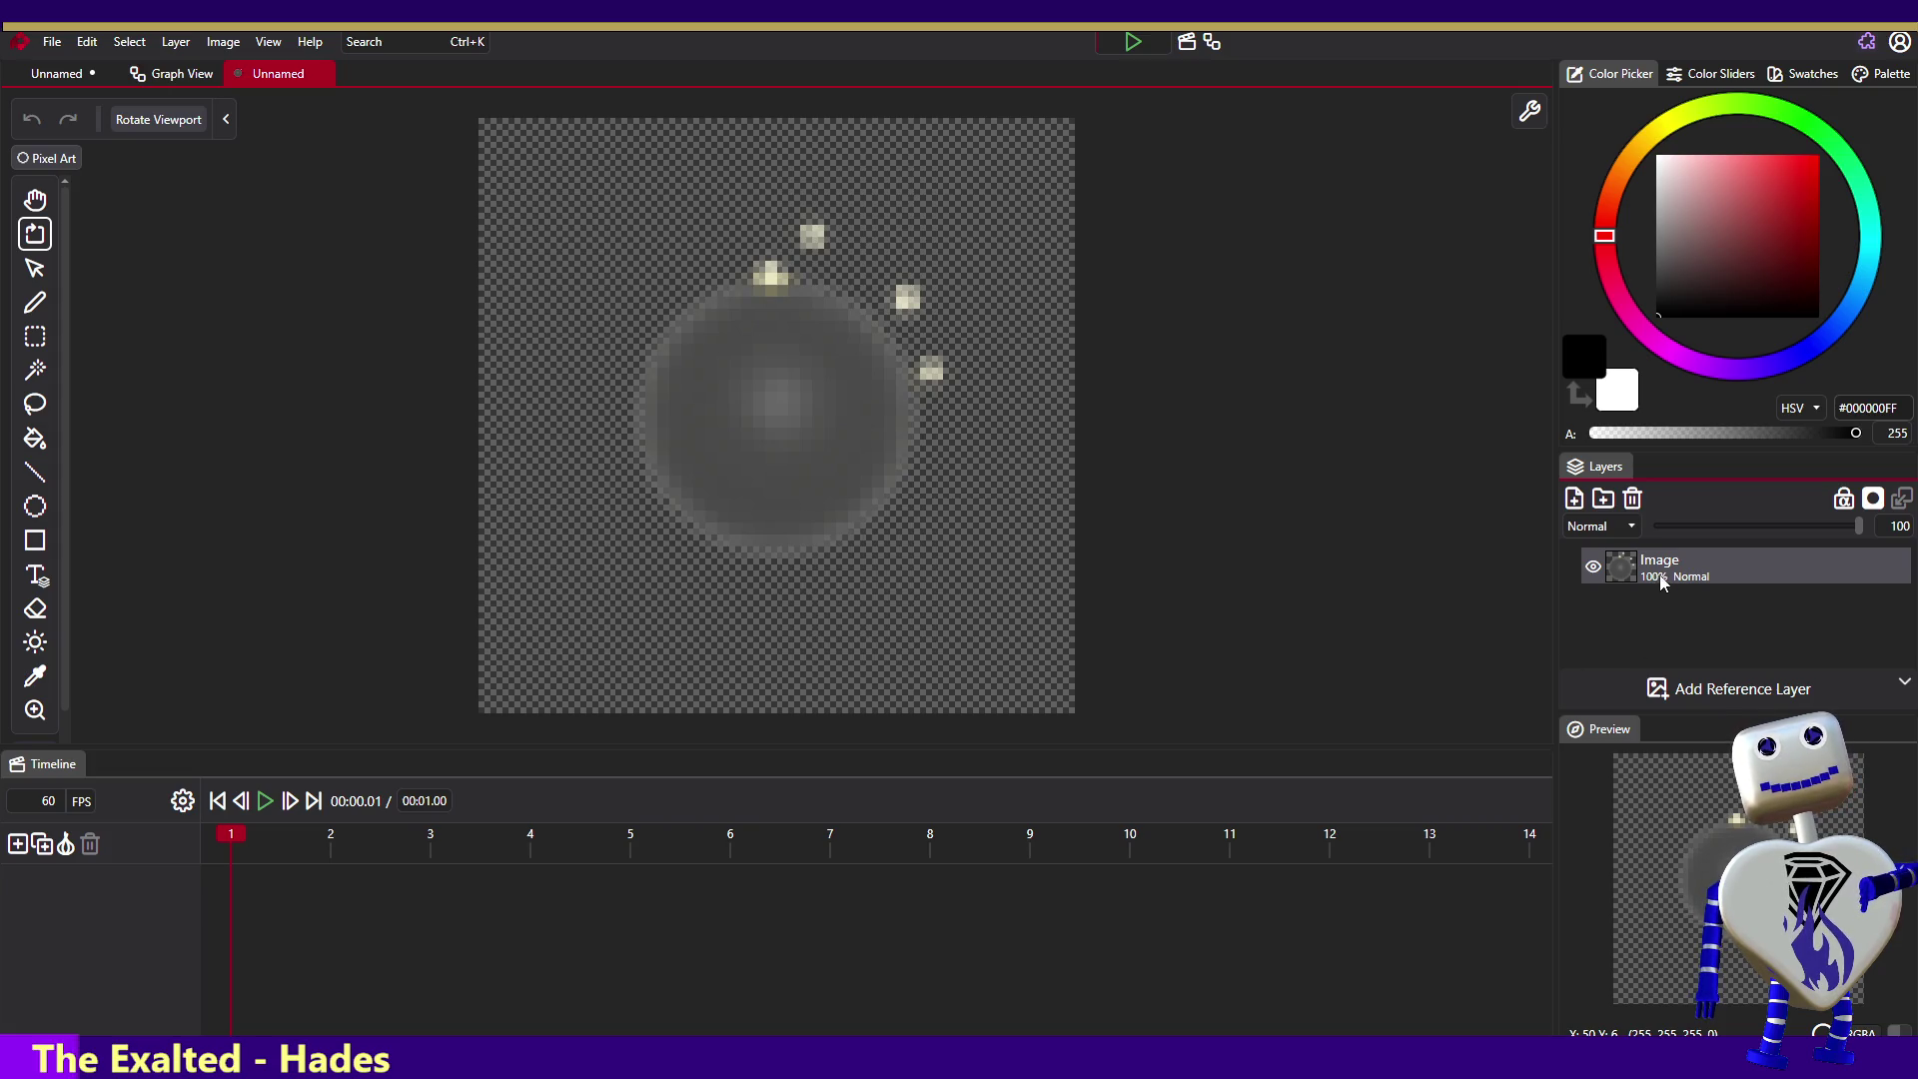
- Scrub the new document's timeline through frames 2 to 7 and back to frame 1
{"action": "left_click", "coordinate": [383, 834]}
{"action": "mouse_move", "coordinate": [384, 837]}
{"action": "left_mouse_down"}
{"action": "mouse_move", "coordinate": [831, 860]}
{"action": "mouse_move", "coordinate": [227, 861]}
{"action": "left_mouse_up"}
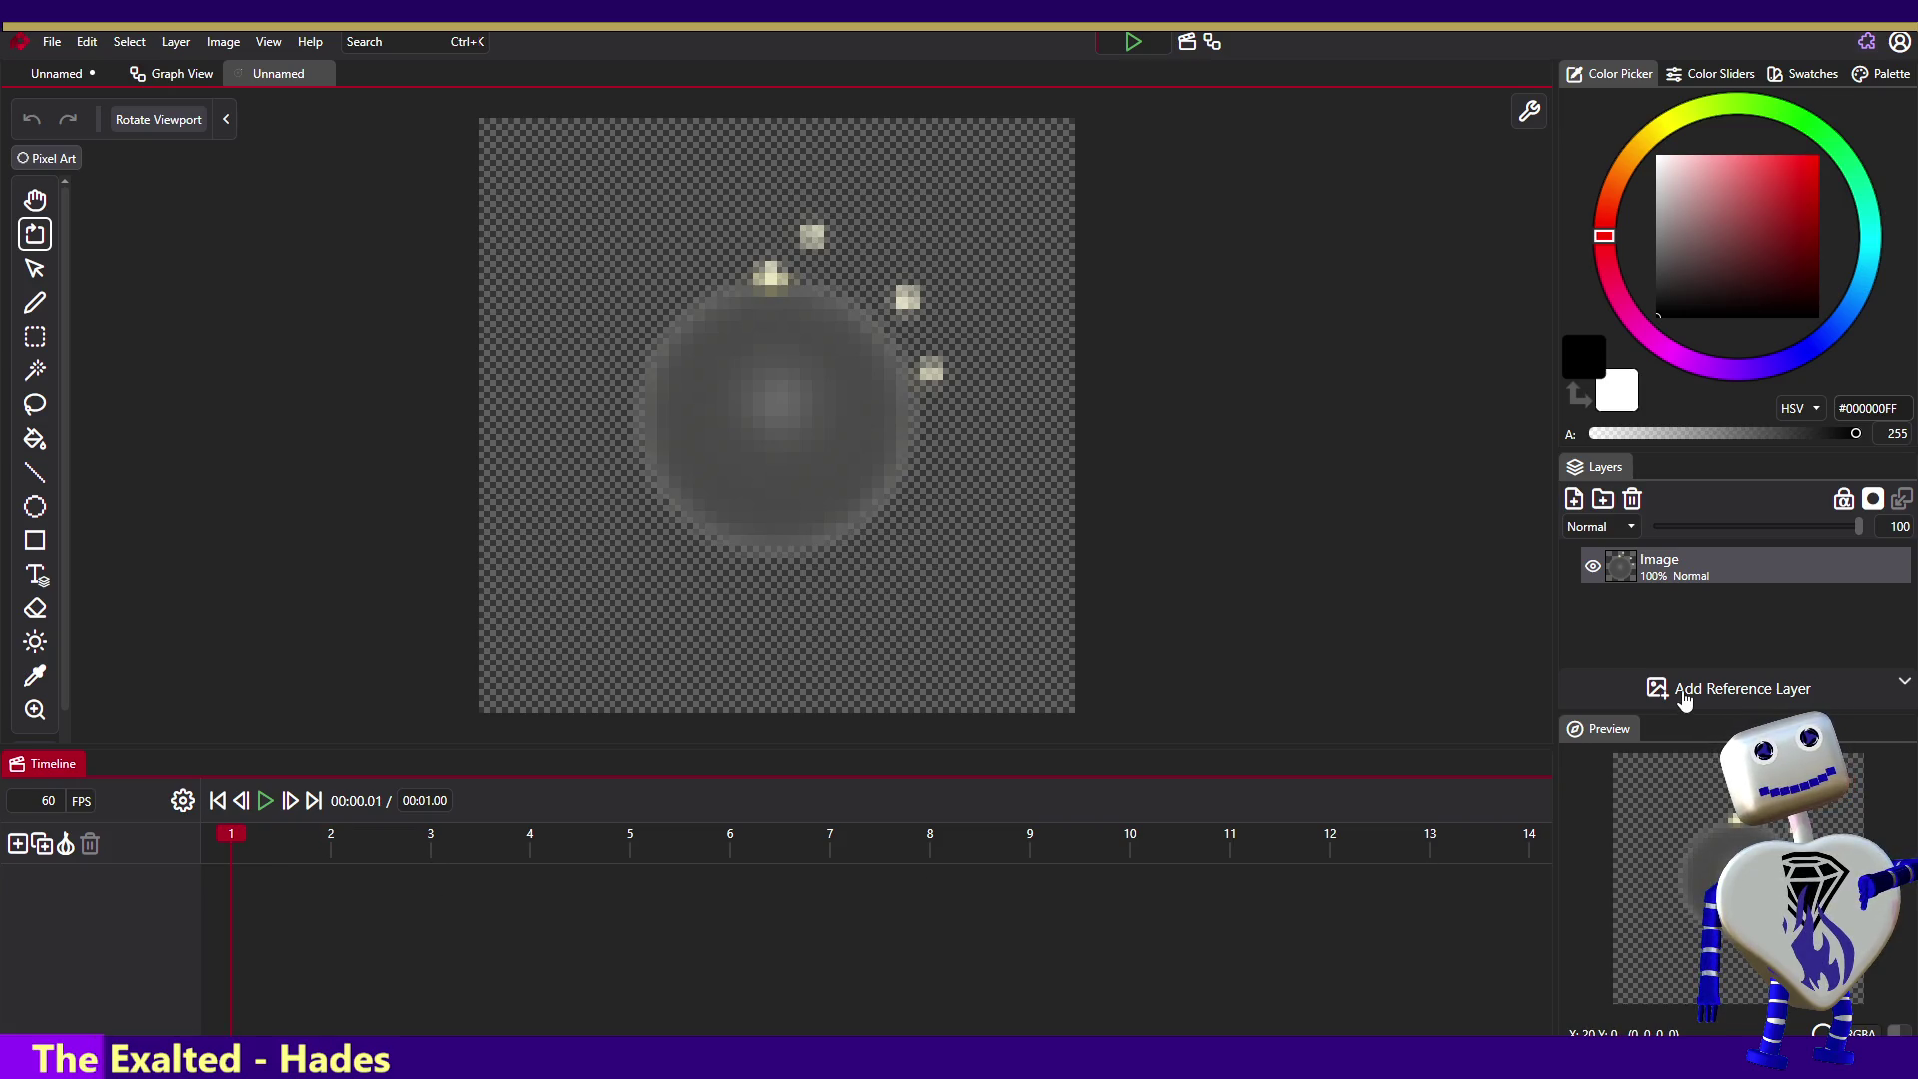
{"action": "left_click", "coordinate": [1723, 620]}
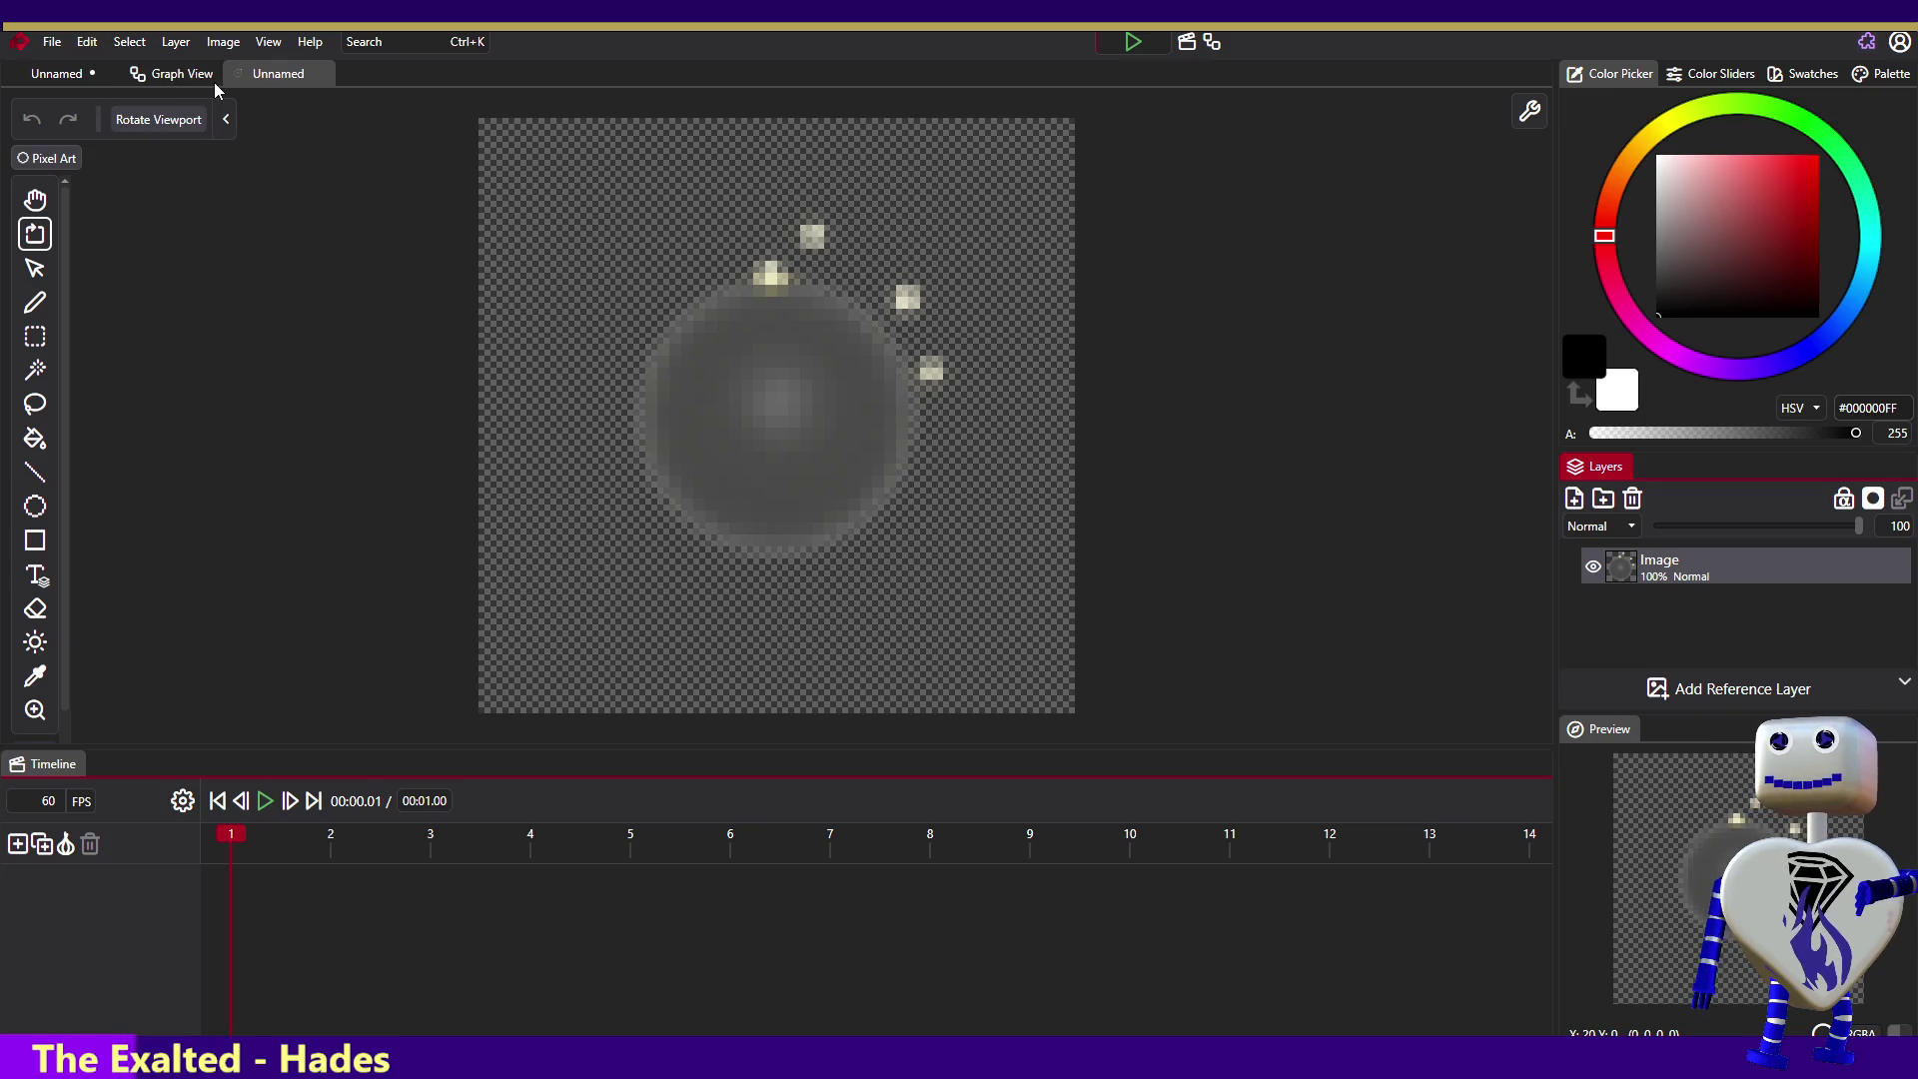
- Close the Graph View tab and the second Unnamed tab holding the orb image
{"action": "right_click", "coordinate": [168, 70]}
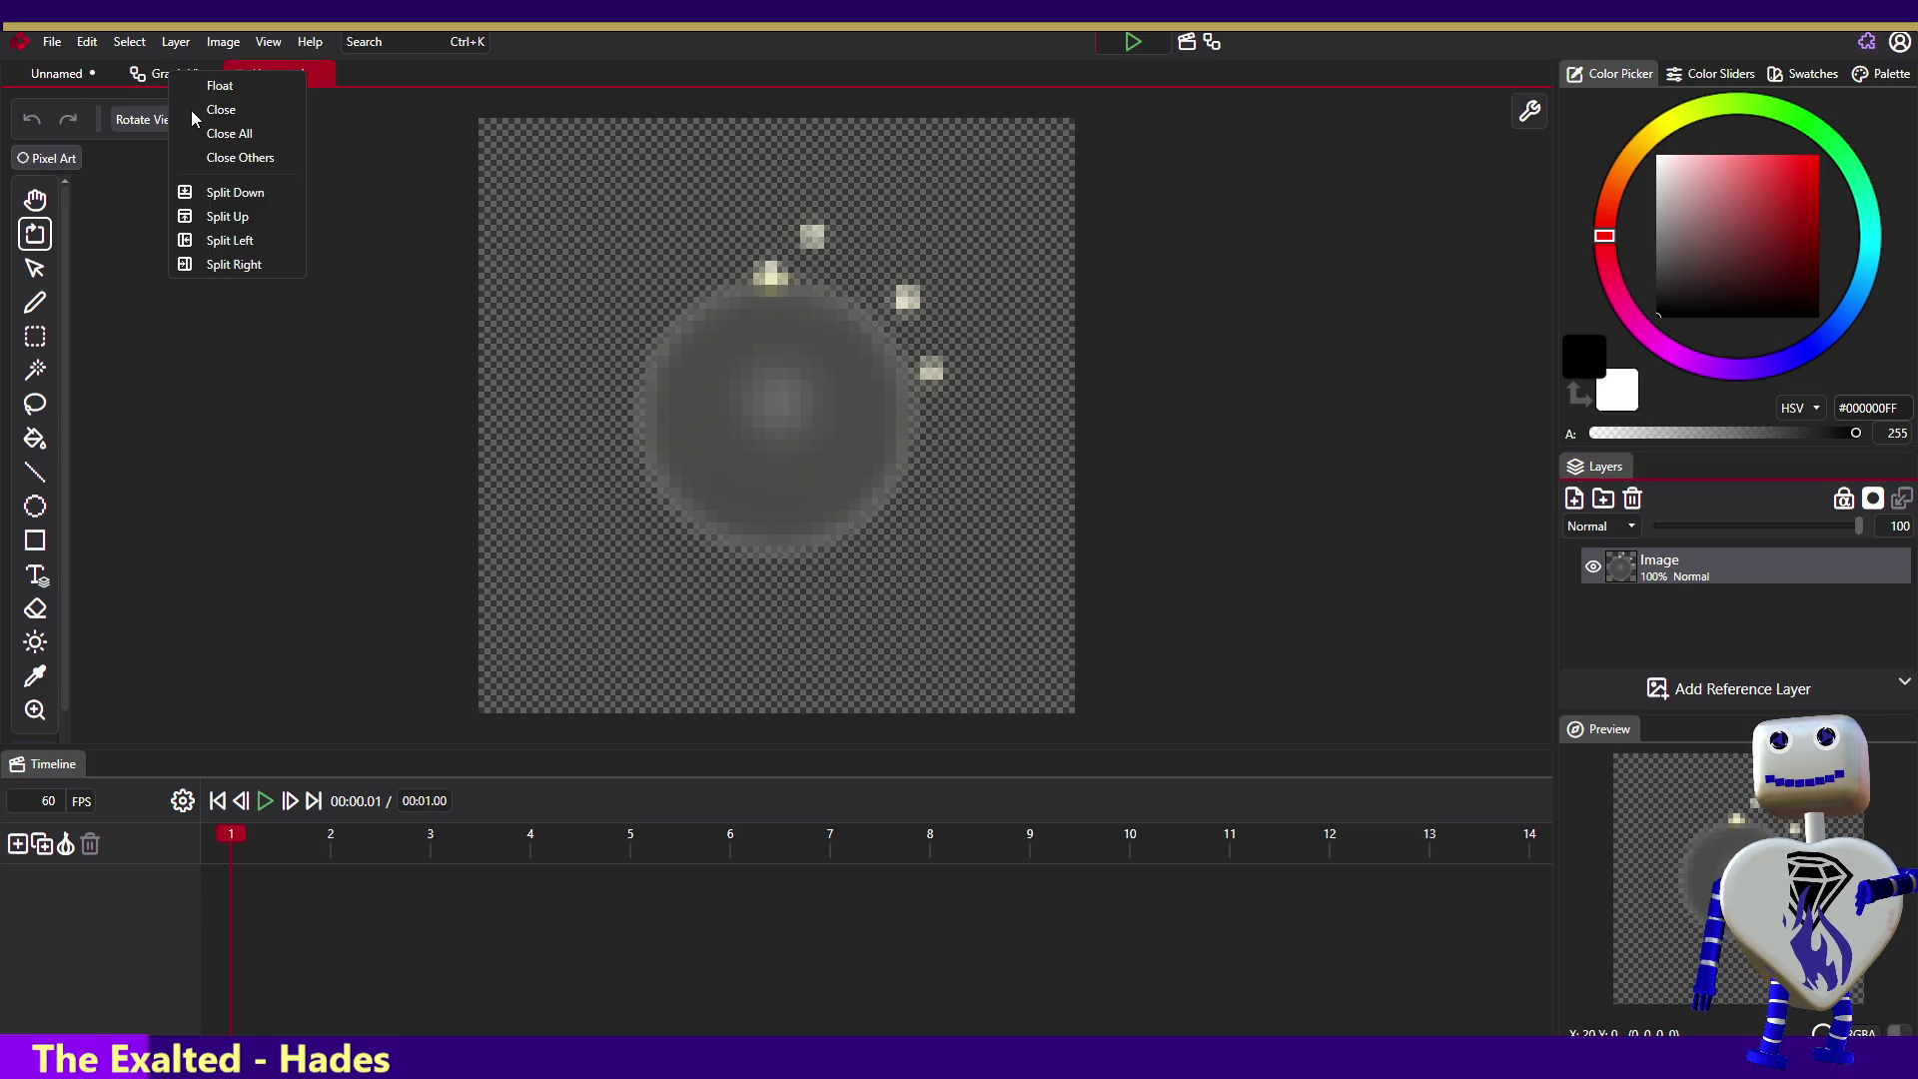
{"action": "left_click", "coordinate": [190, 110]}
{"action": "right_click", "coordinate": [152, 76]}
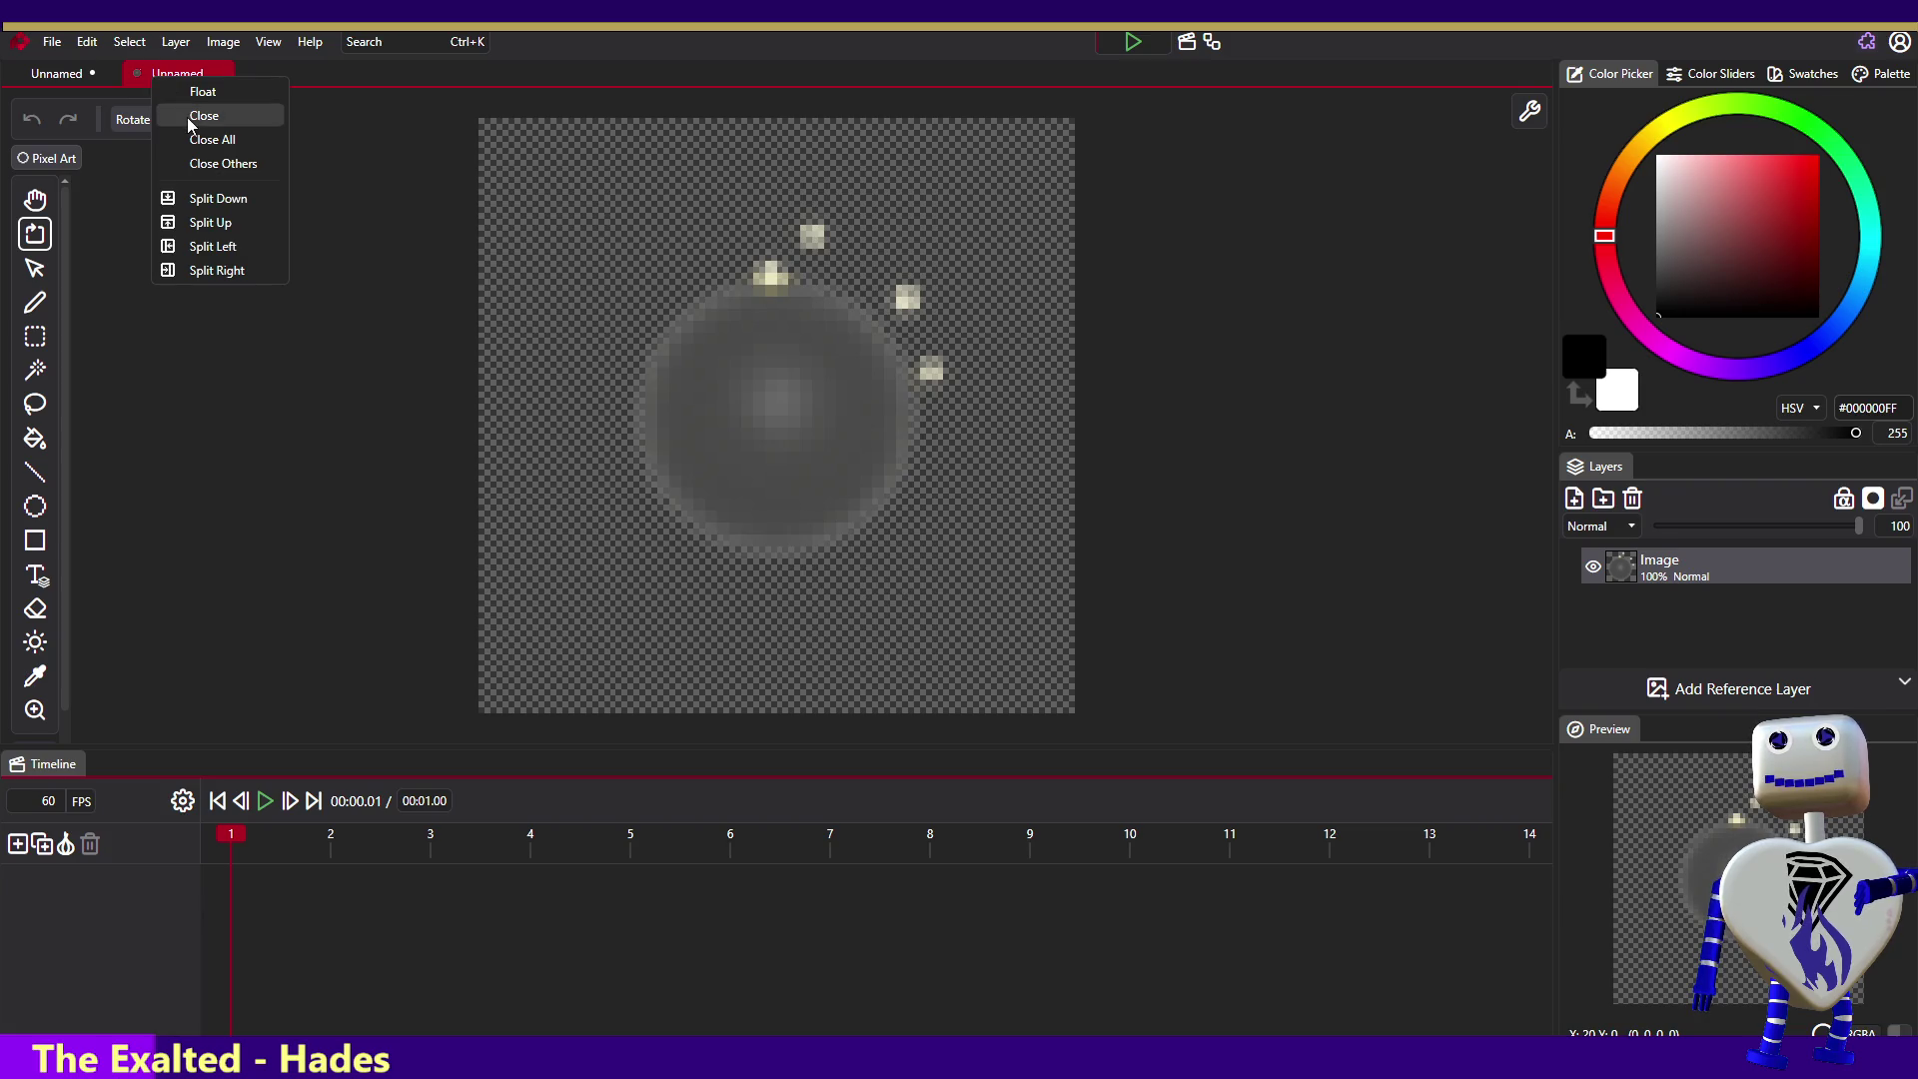
{"action": "left_click", "coordinate": [185, 118]}
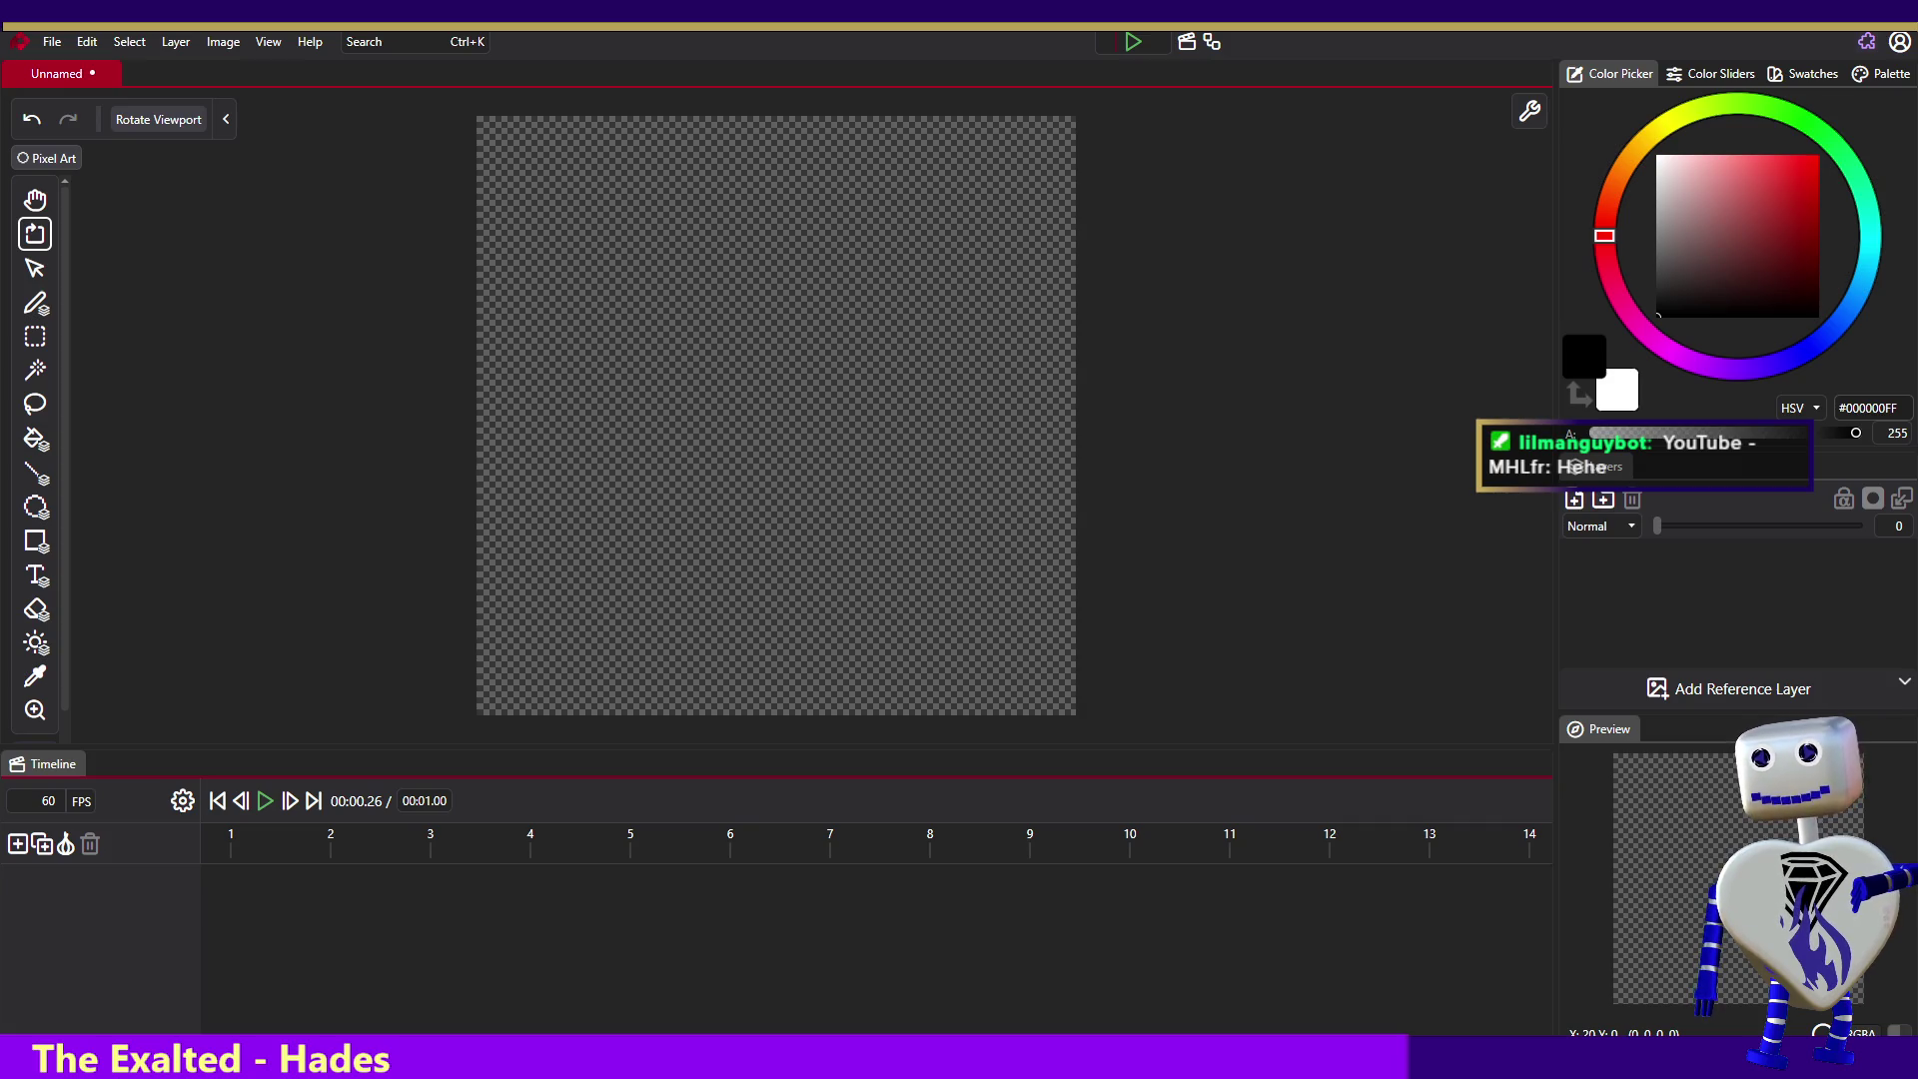
- Drop 0001.png onto the timeline to open it, then return to the empty Unnamed tab
{"action": "left_click_drag", "start_coordinate": [298, 892], "coordinate": [292, 883]}
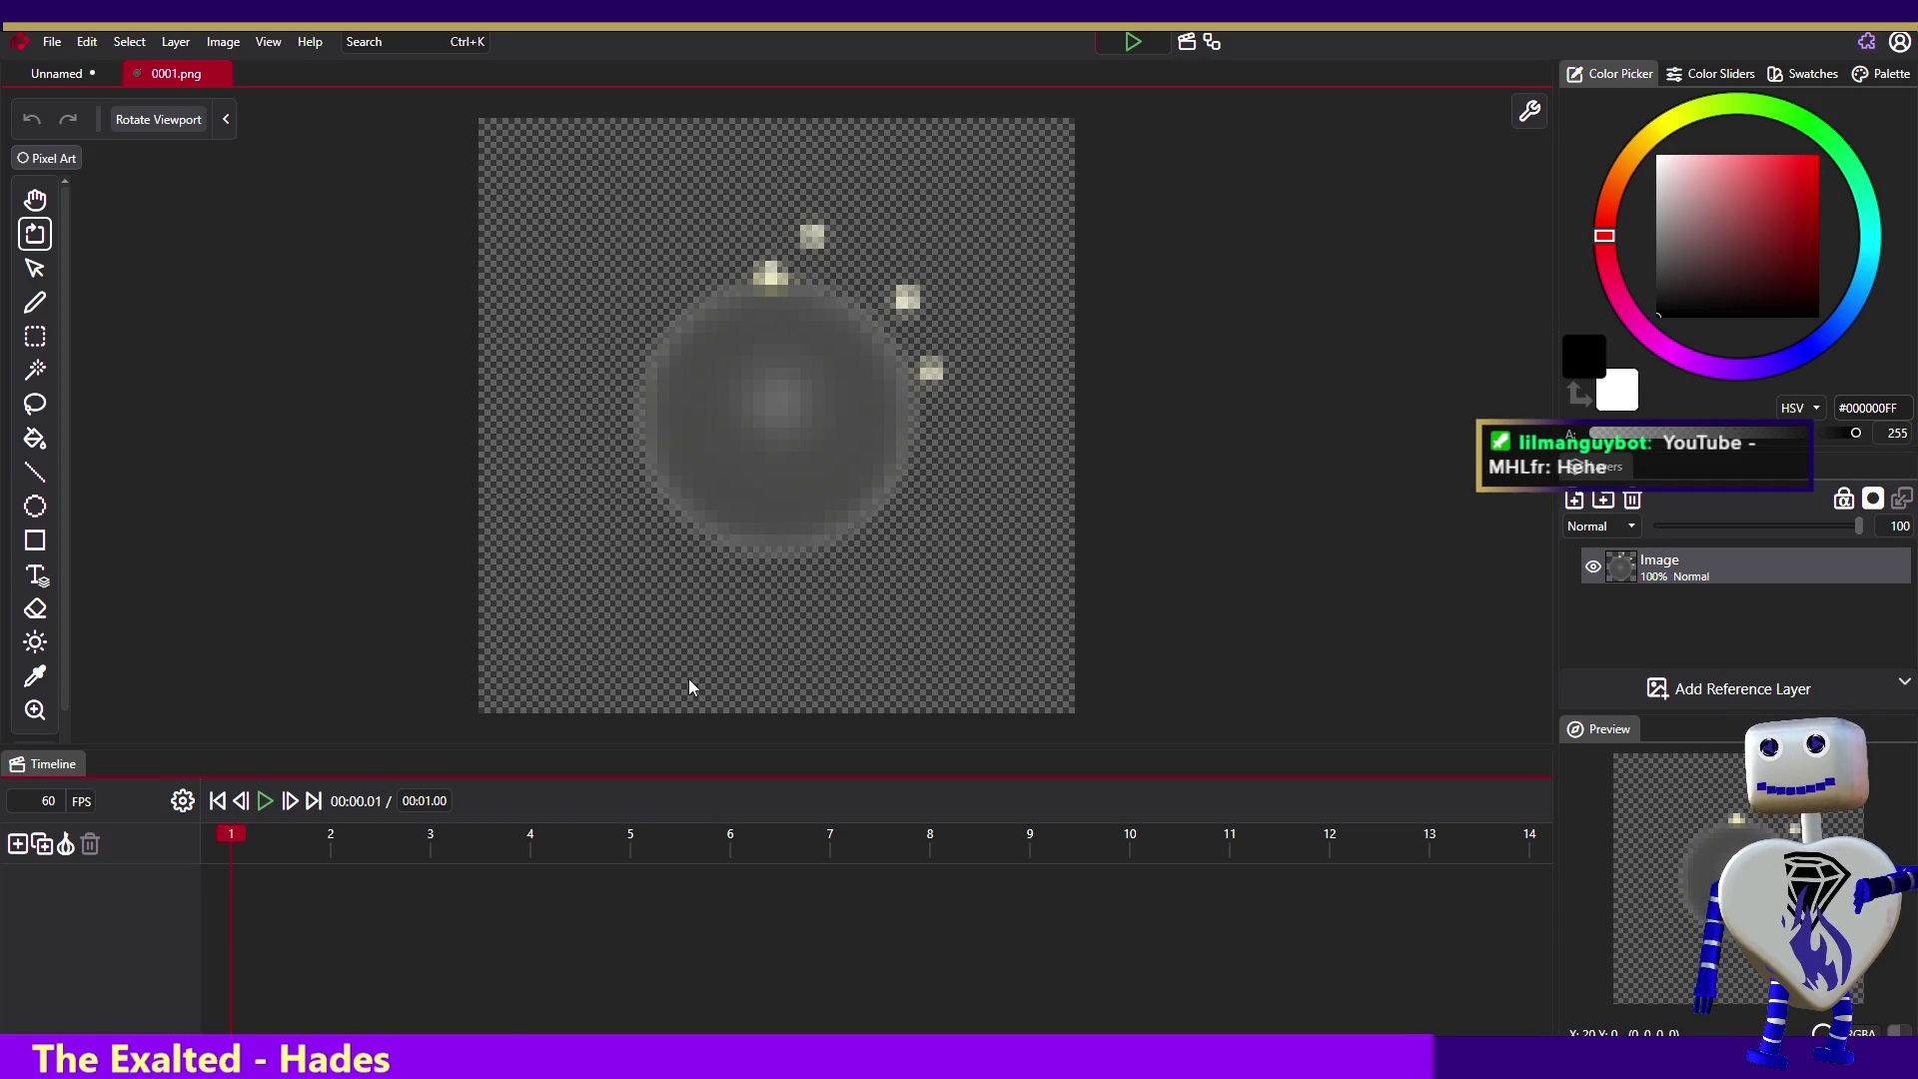
{"action": "left_click", "coordinate": [322, 872]}
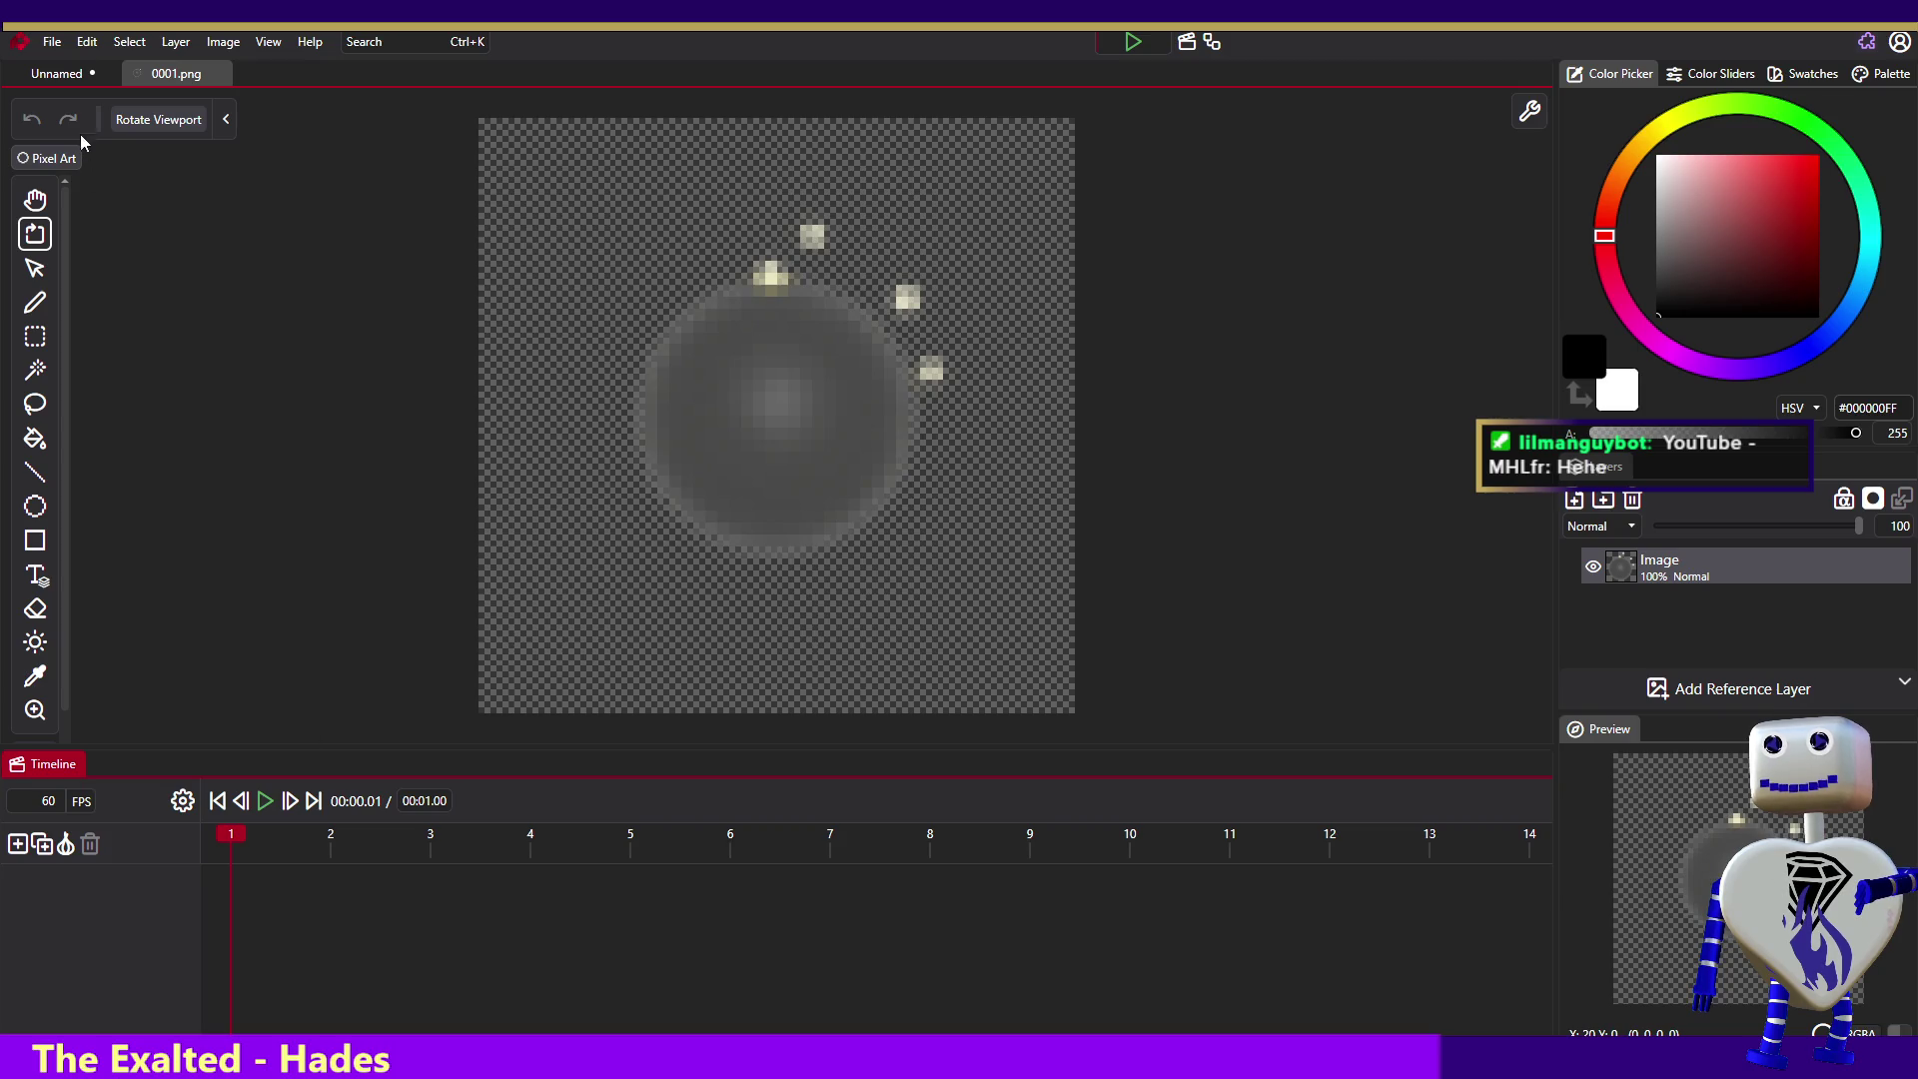
{"action": "left_click", "coordinate": [91, 45]}
{"action": "left_click", "coordinate": [507, 928]}
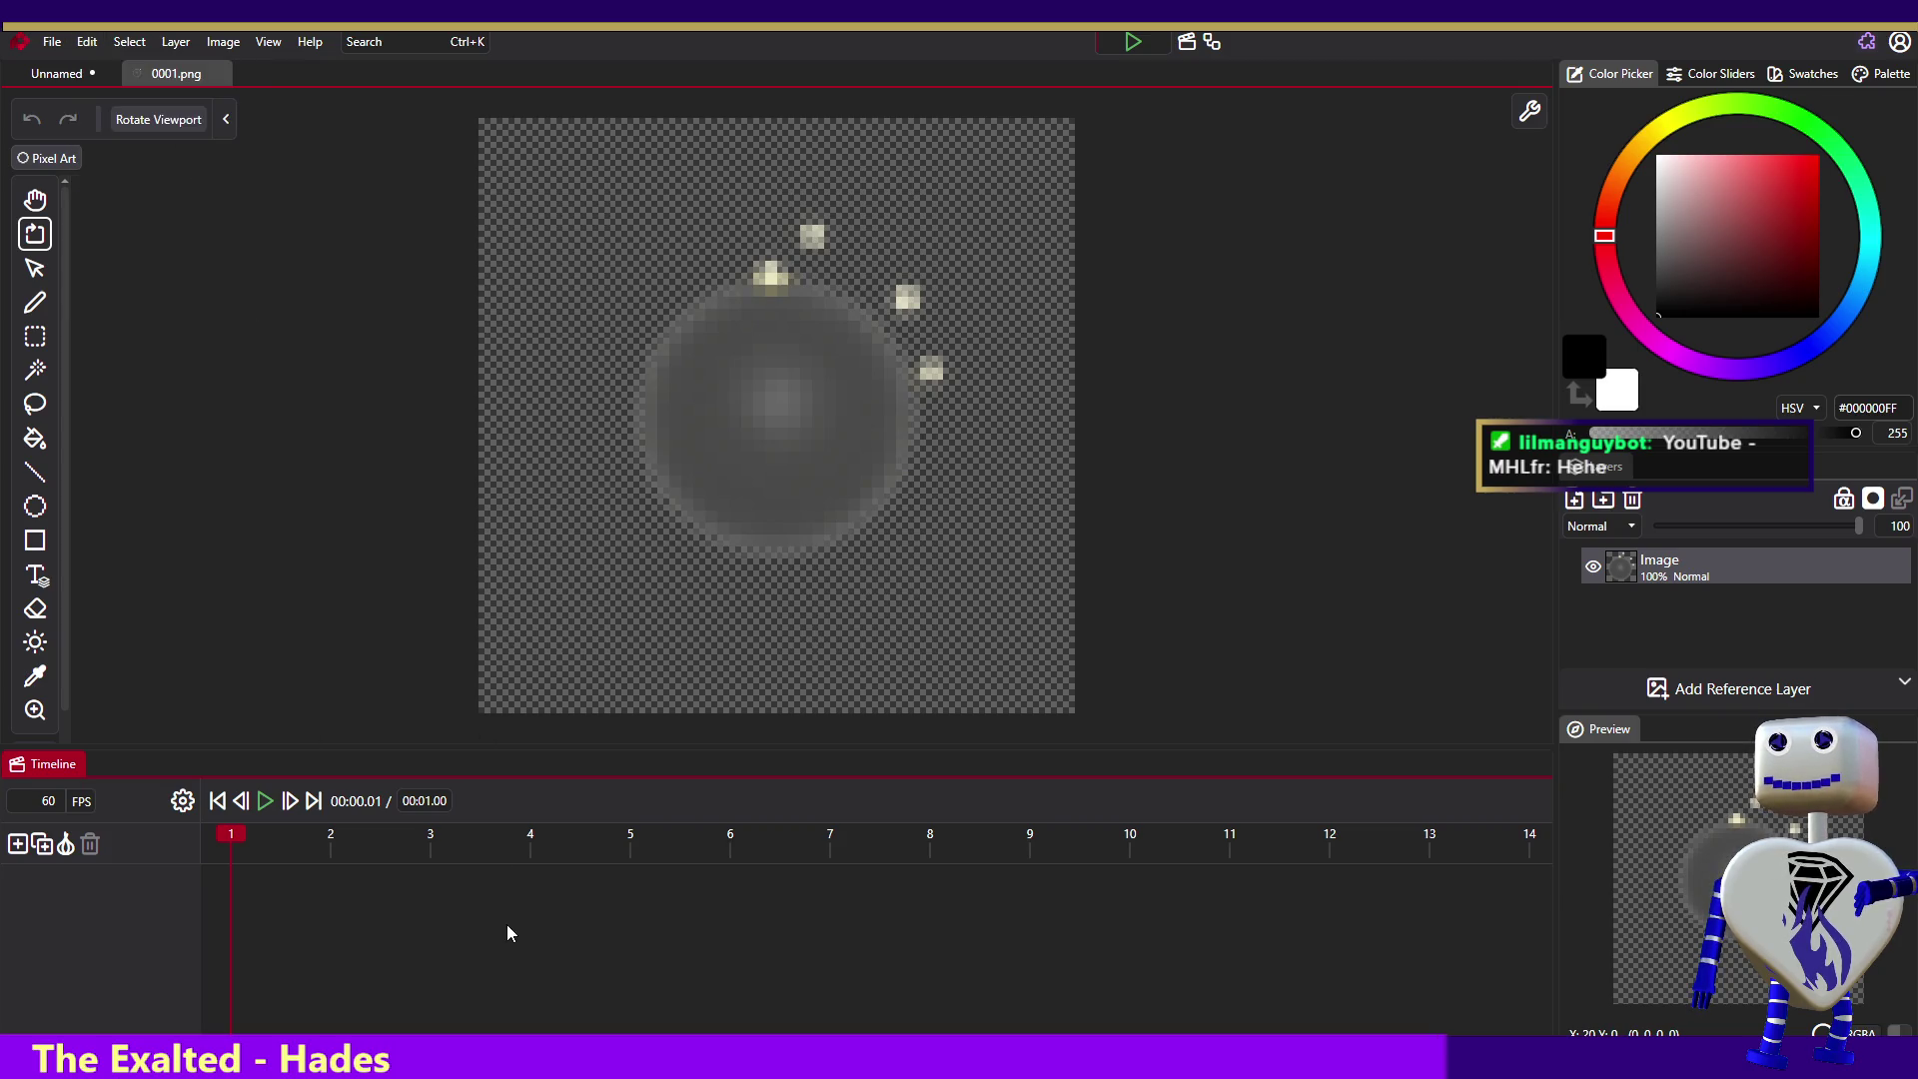
{"action": "left_click", "coordinate": [70, 76]}
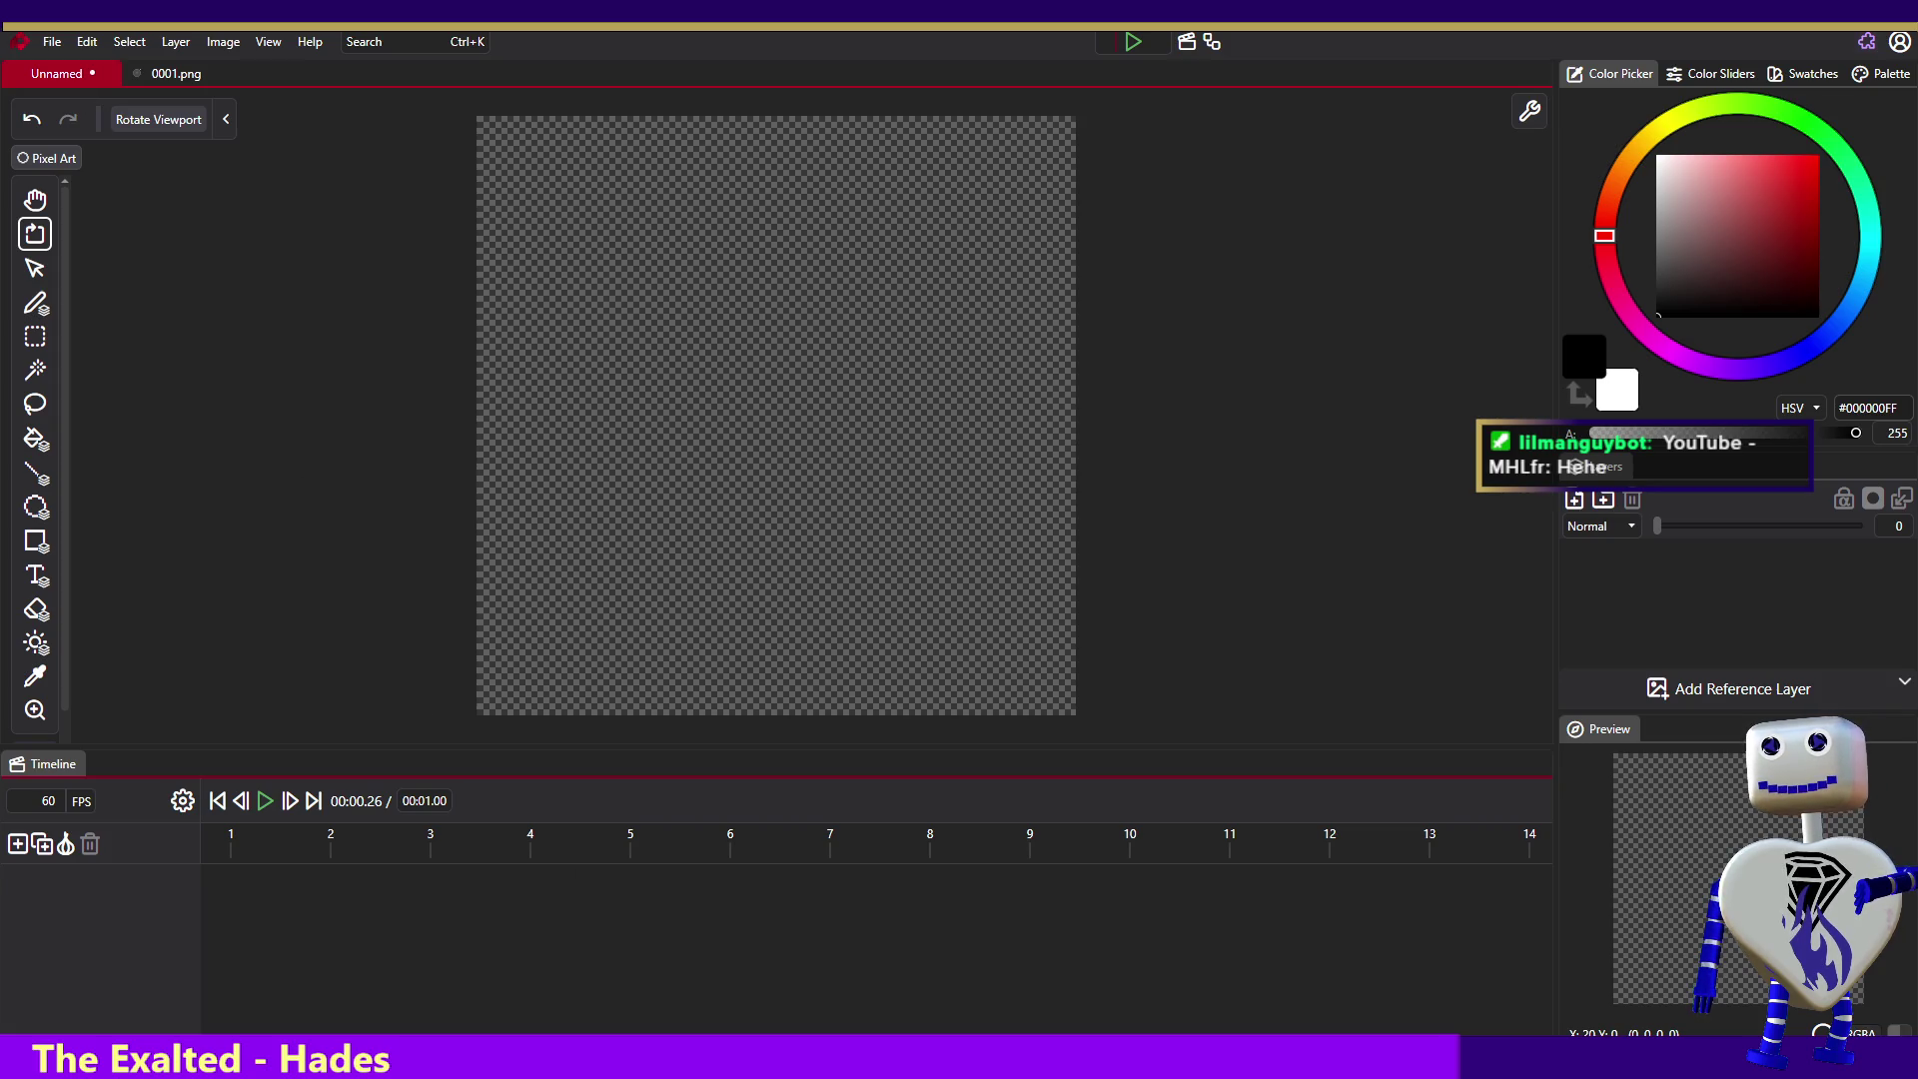
- Undo the layer deletion with Ctrl+Z to restore the bubble sprite frames
{"action": "key", "text": "ctrl+z"}
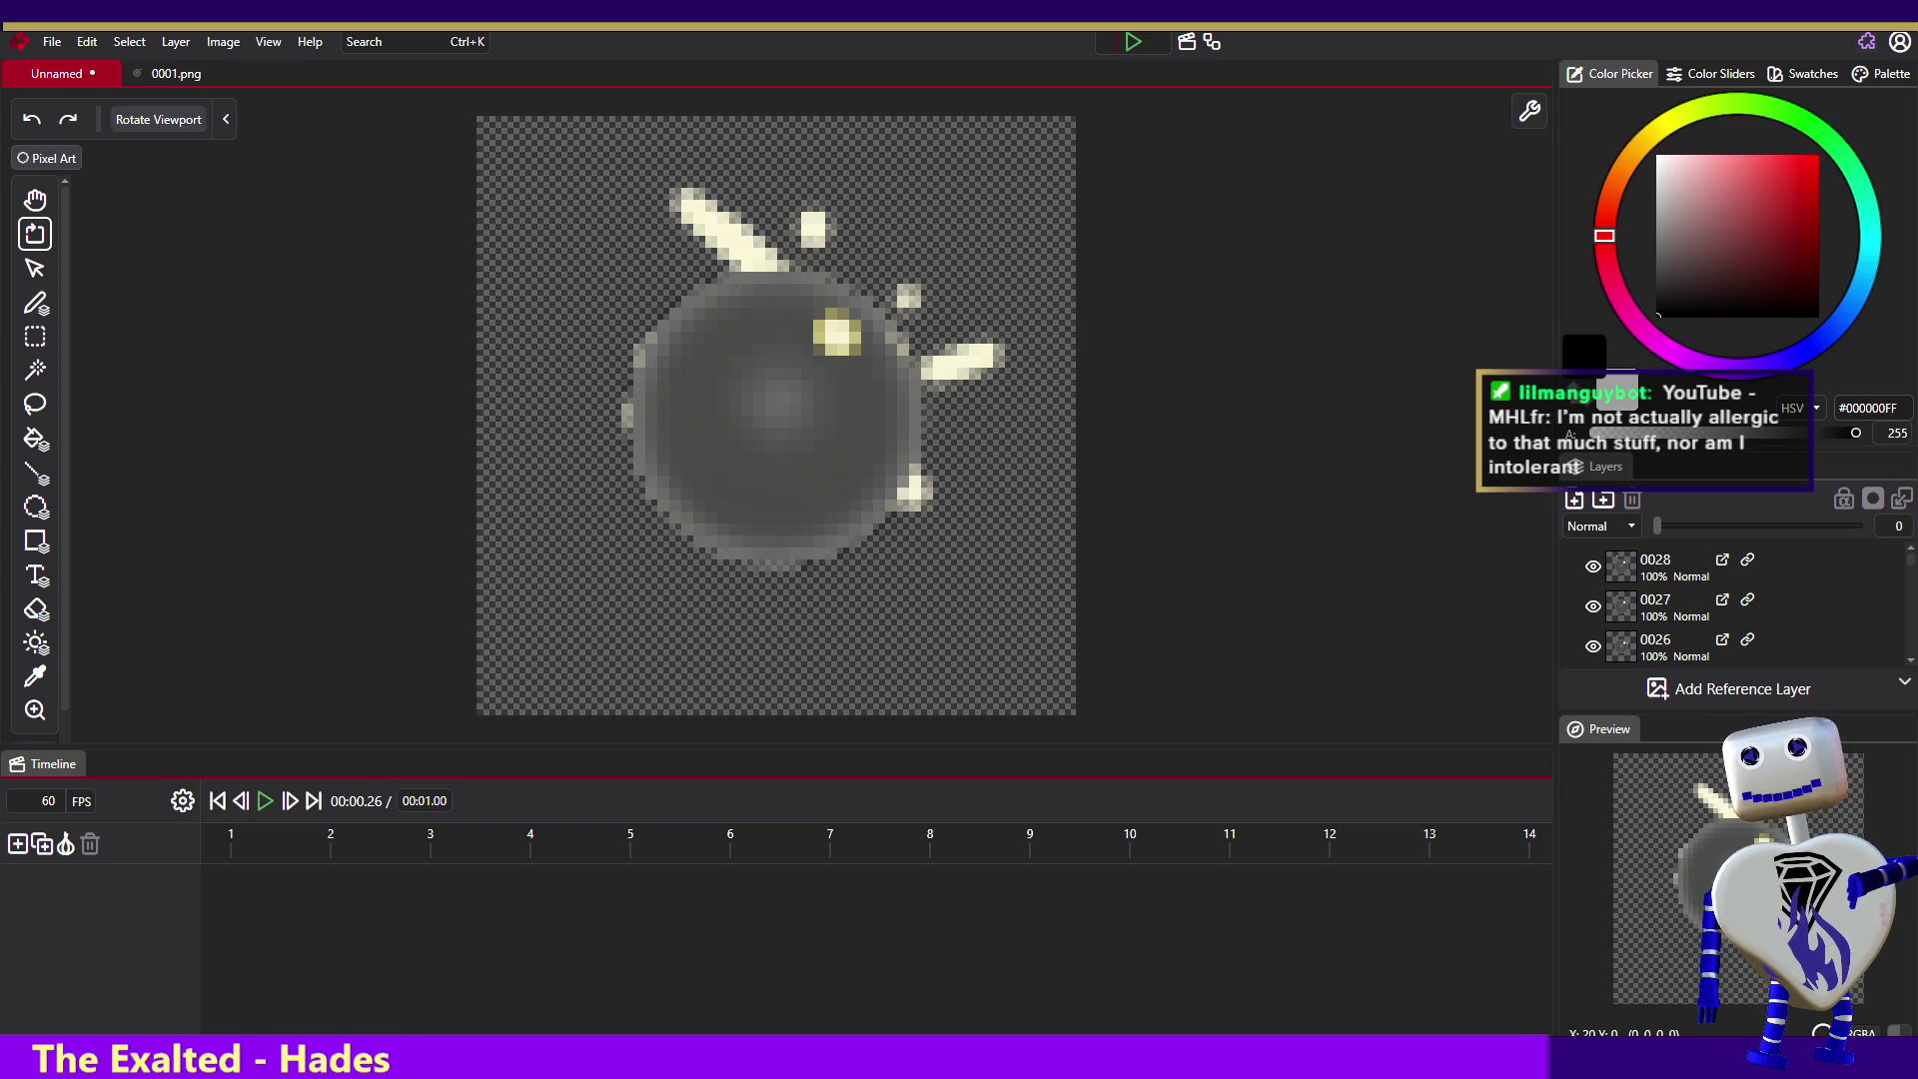
- Open 0013.png as a separate document by dropping it onto the timeline
{"action": "left_click_drag", "start_coordinate": [320, 925], "coordinate": [319, 925]}
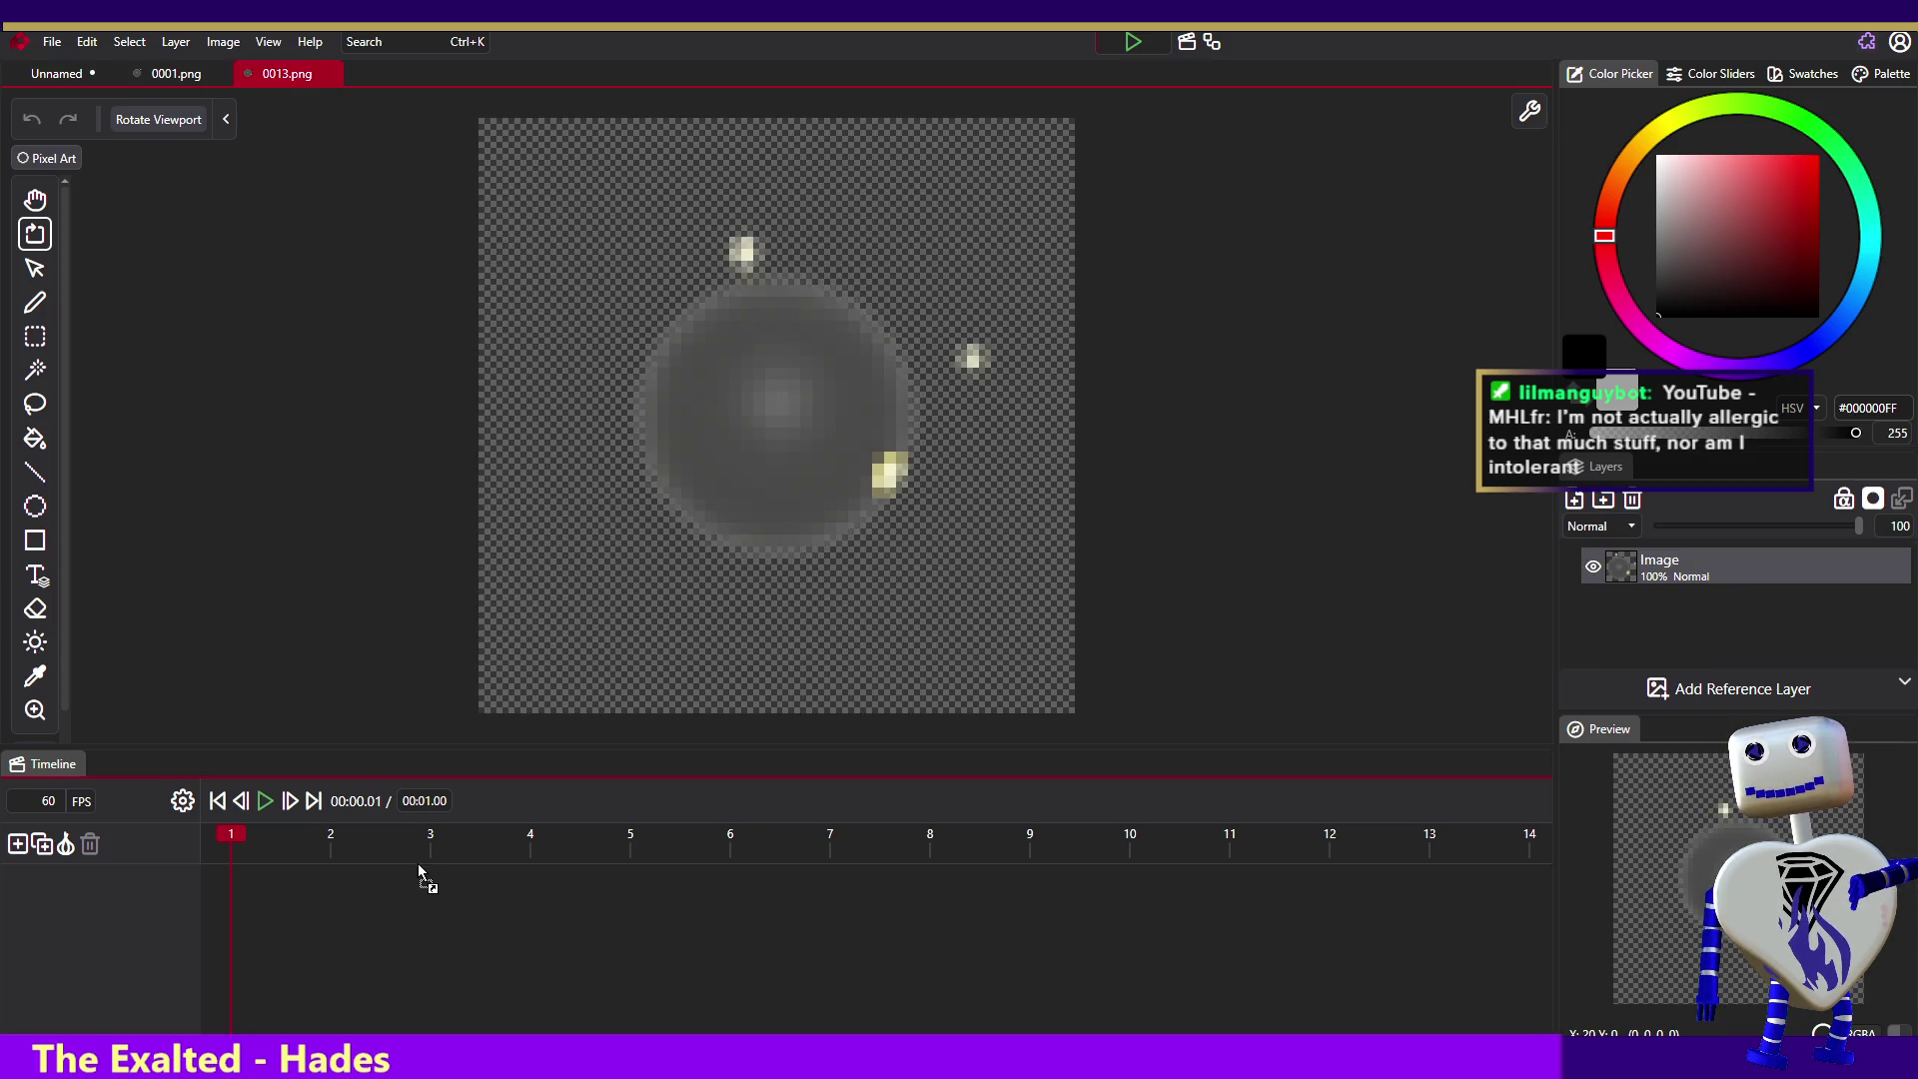
- Open 0014.png, scrub through its first frames, and add a reference layer
{"action": "left_click_drag", "start_coordinate": [417, 863], "coordinate": [425, 923]}
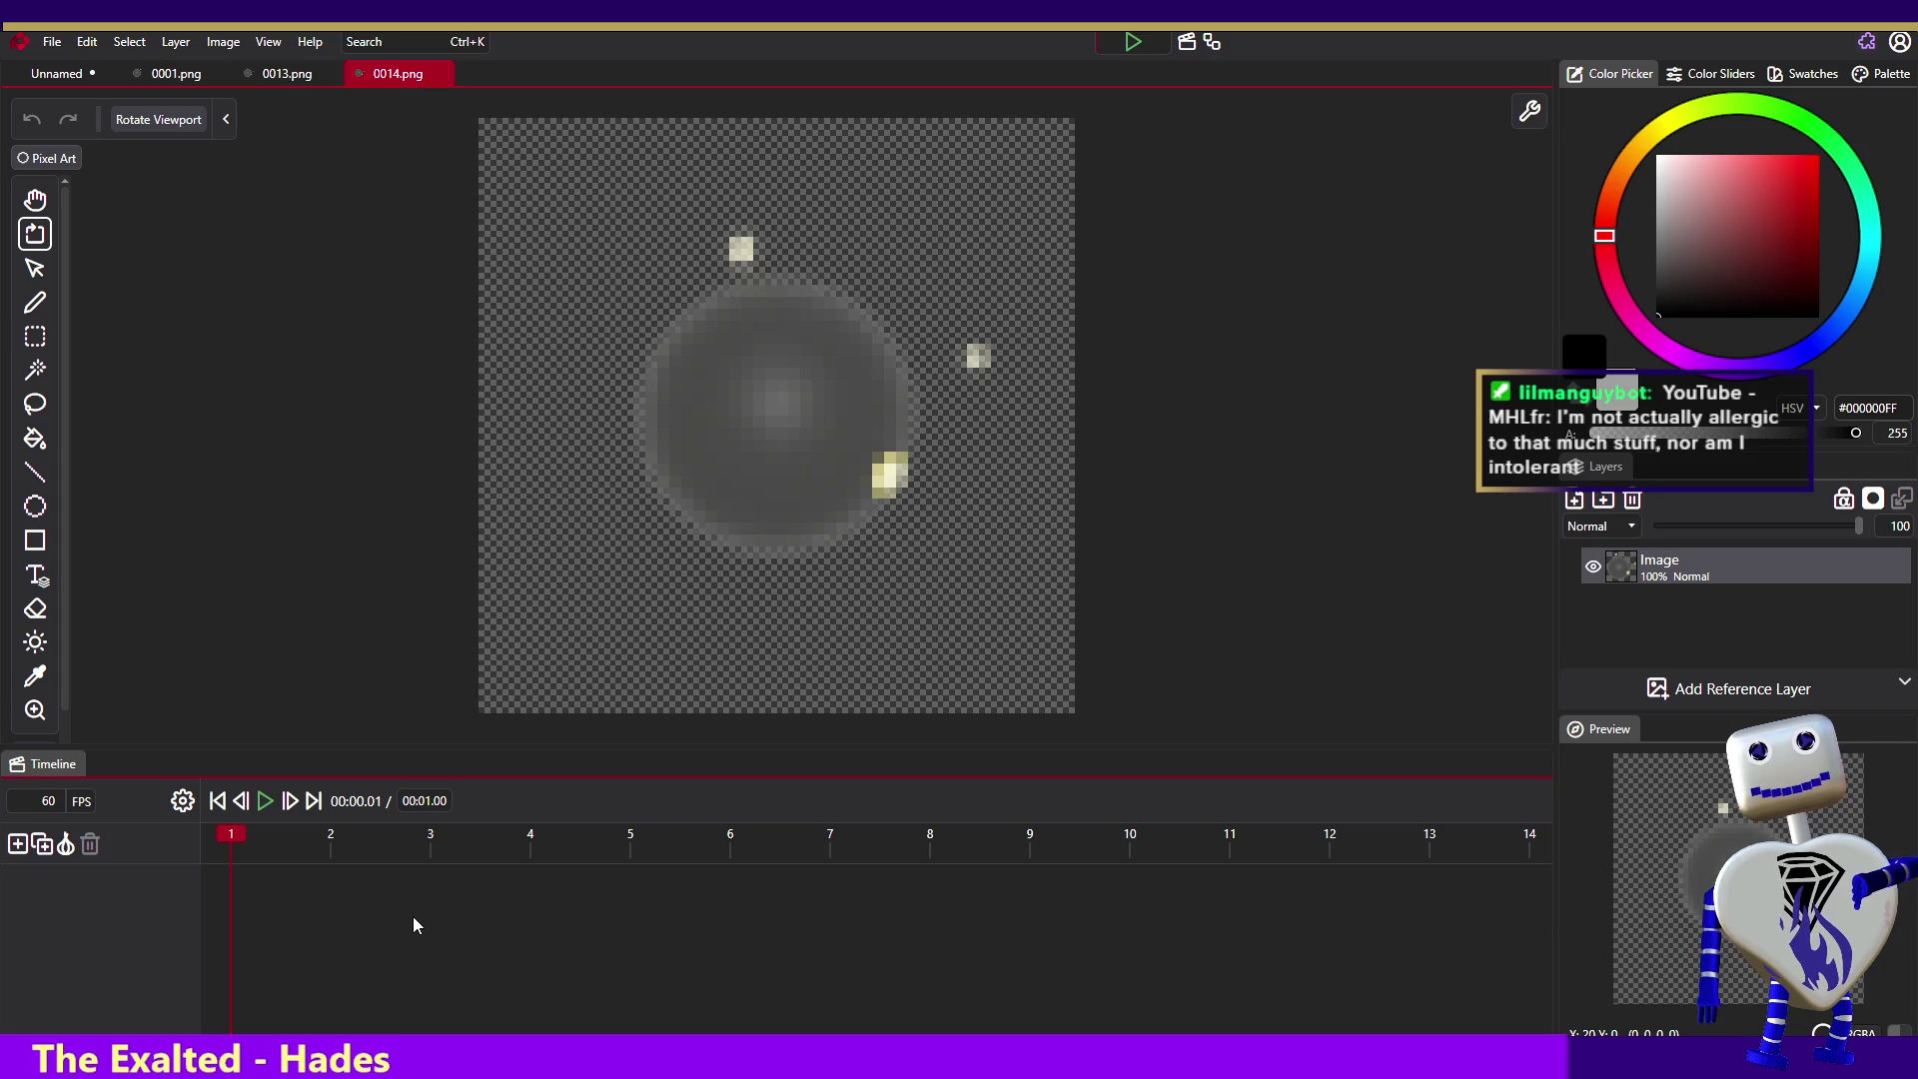
{"action": "mouse_move", "coordinate": [364, 839]}
{"action": "left_mouse_down"}
{"action": "mouse_move", "coordinate": [261, 835]}
{"action": "mouse_move", "coordinate": [389, 853]}
{"action": "mouse_move", "coordinate": [307, 855]}
{"action": "left_mouse_up"}
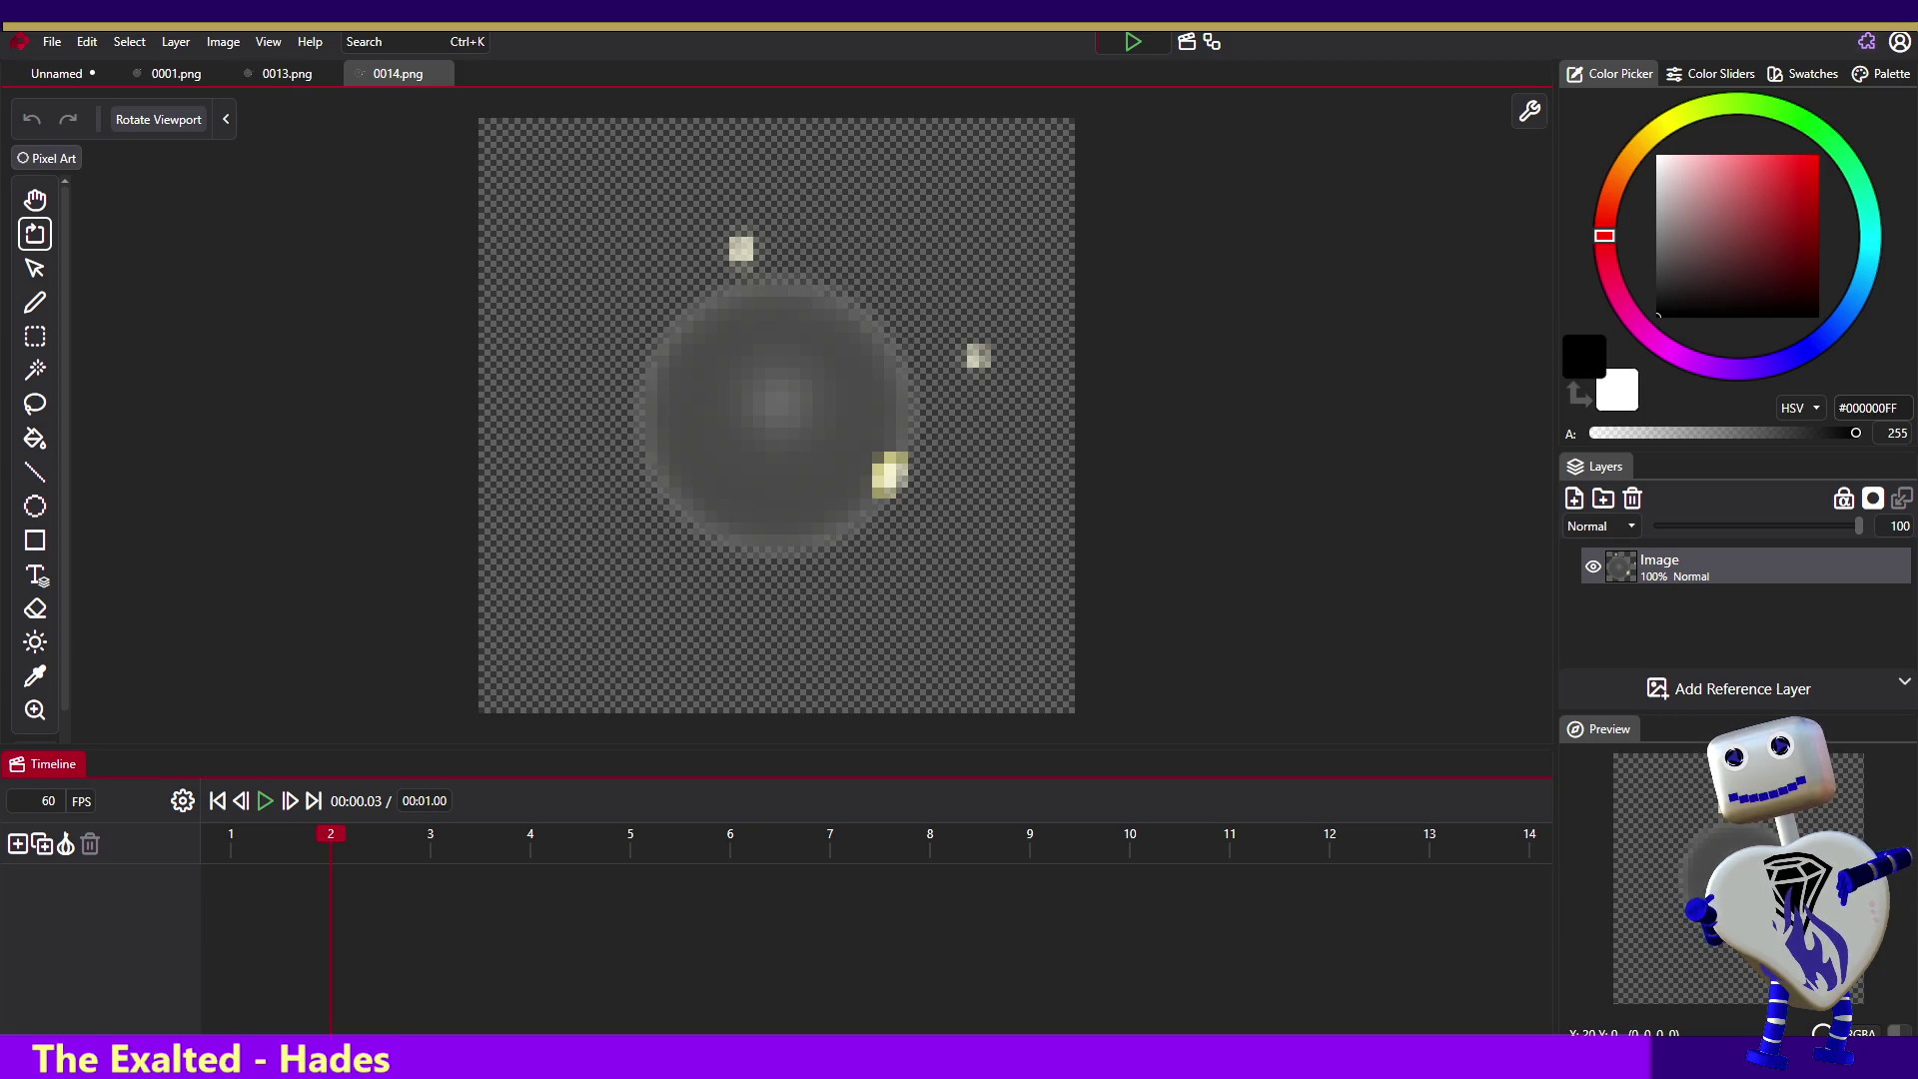
{"action": "left_click", "coordinate": [1724, 680]}
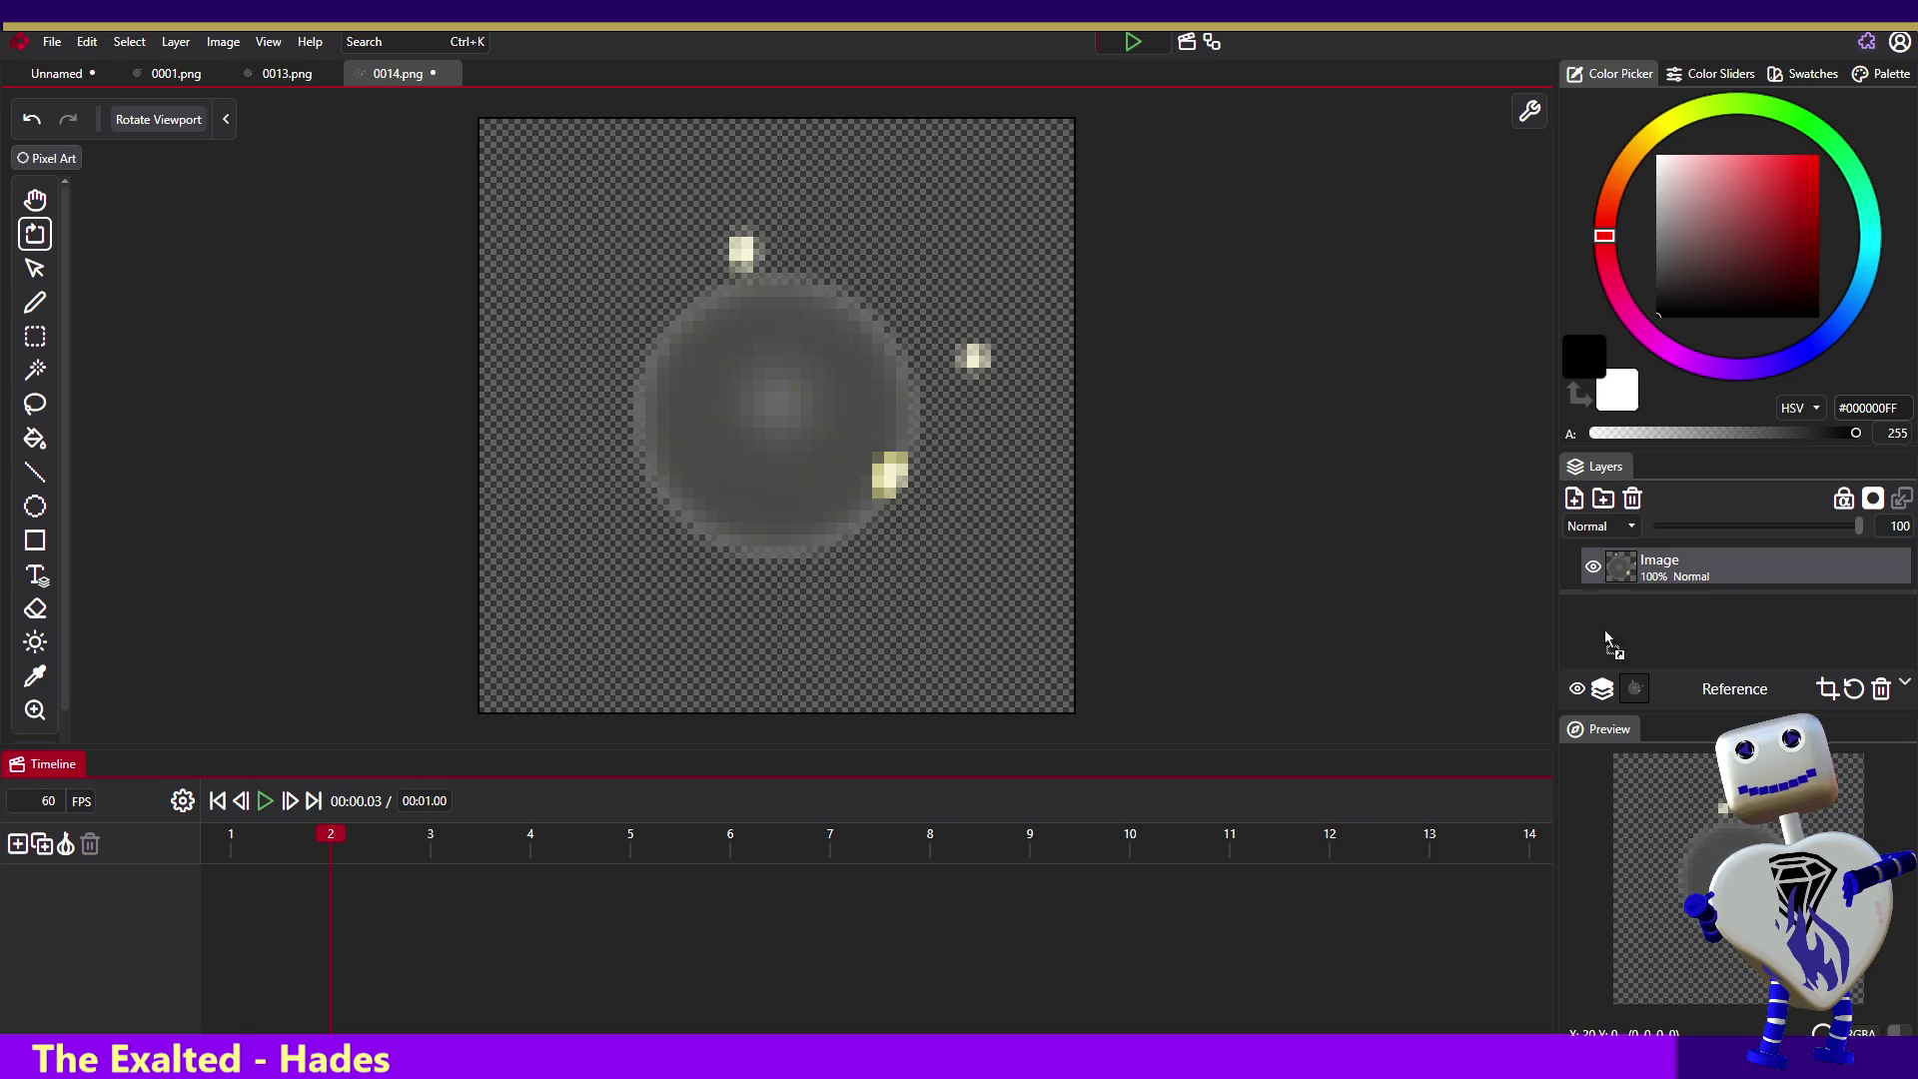
- Paste the 0013 and 0014 frames as layers, select 0014, and play the animation
{"action": "key", "text": "ctrl+v"}
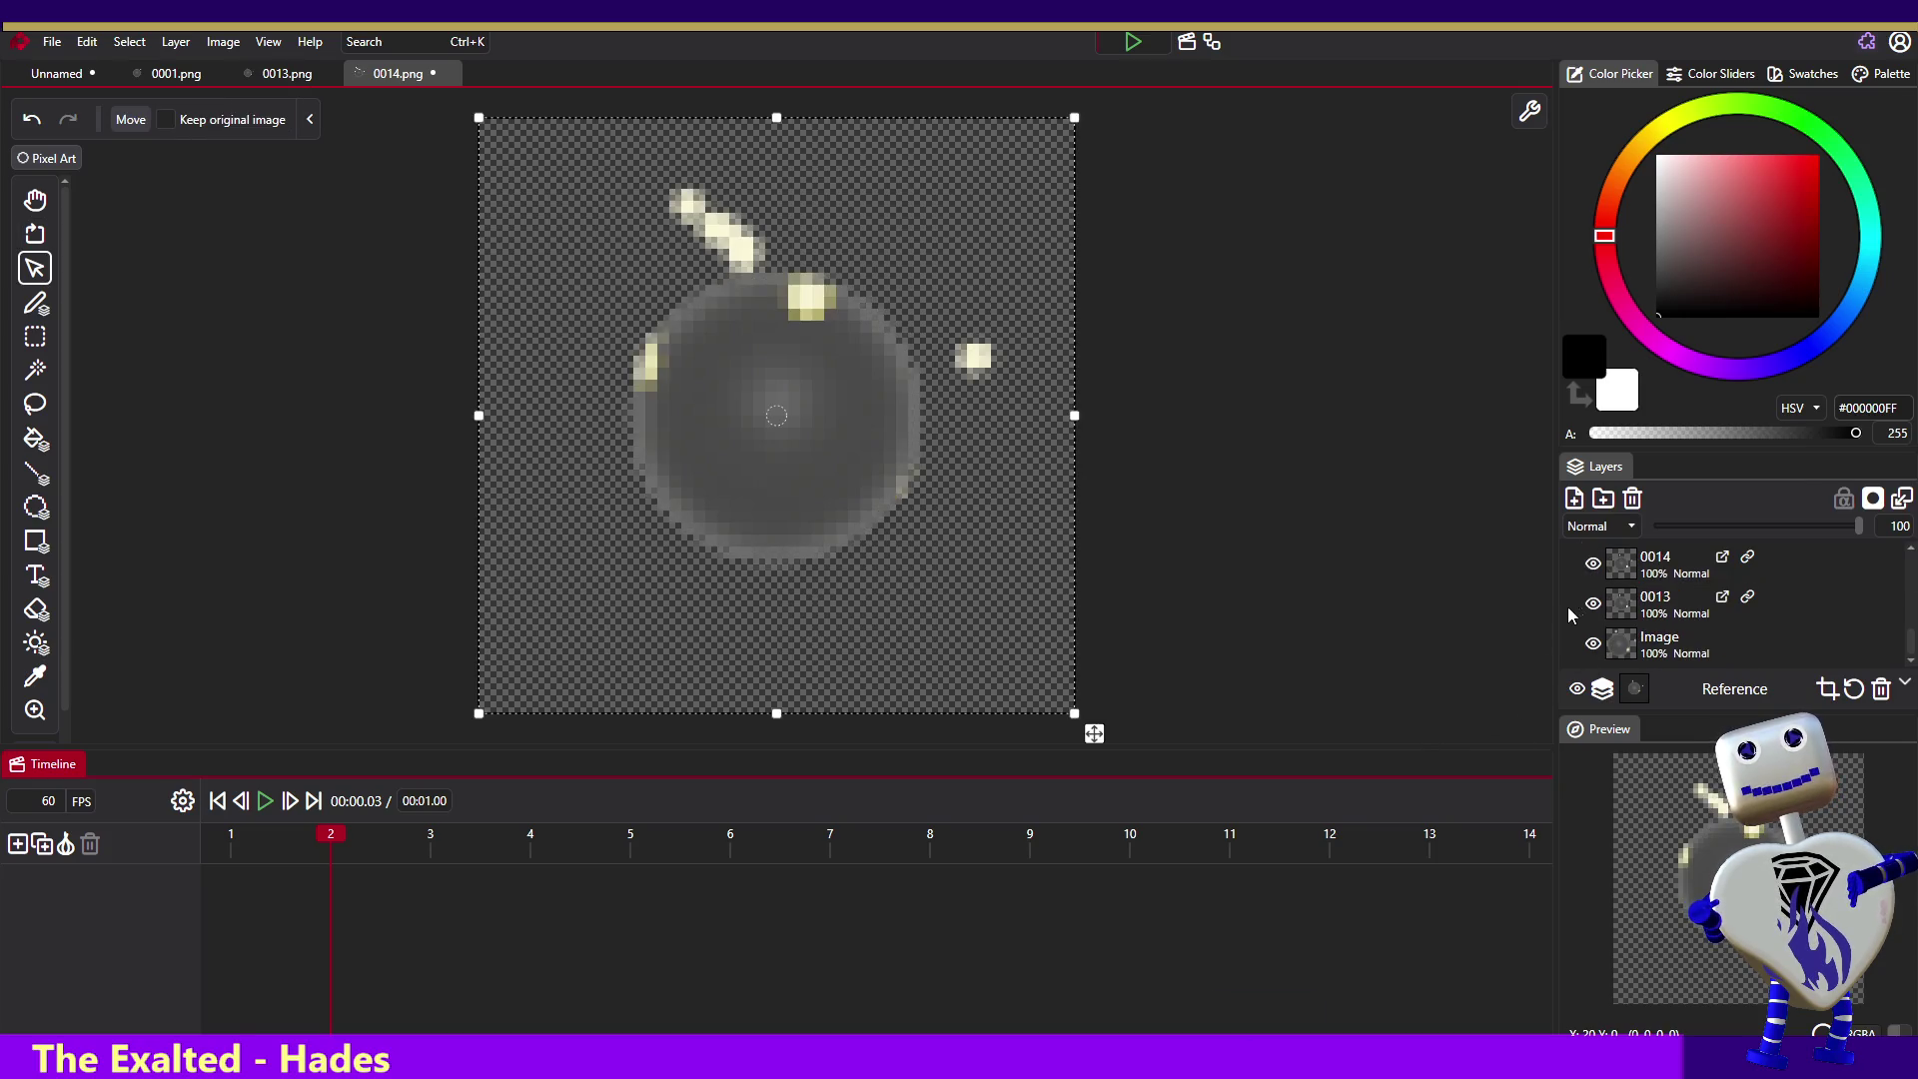
{"action": "left_click", "coordinate": [1589, 566]}
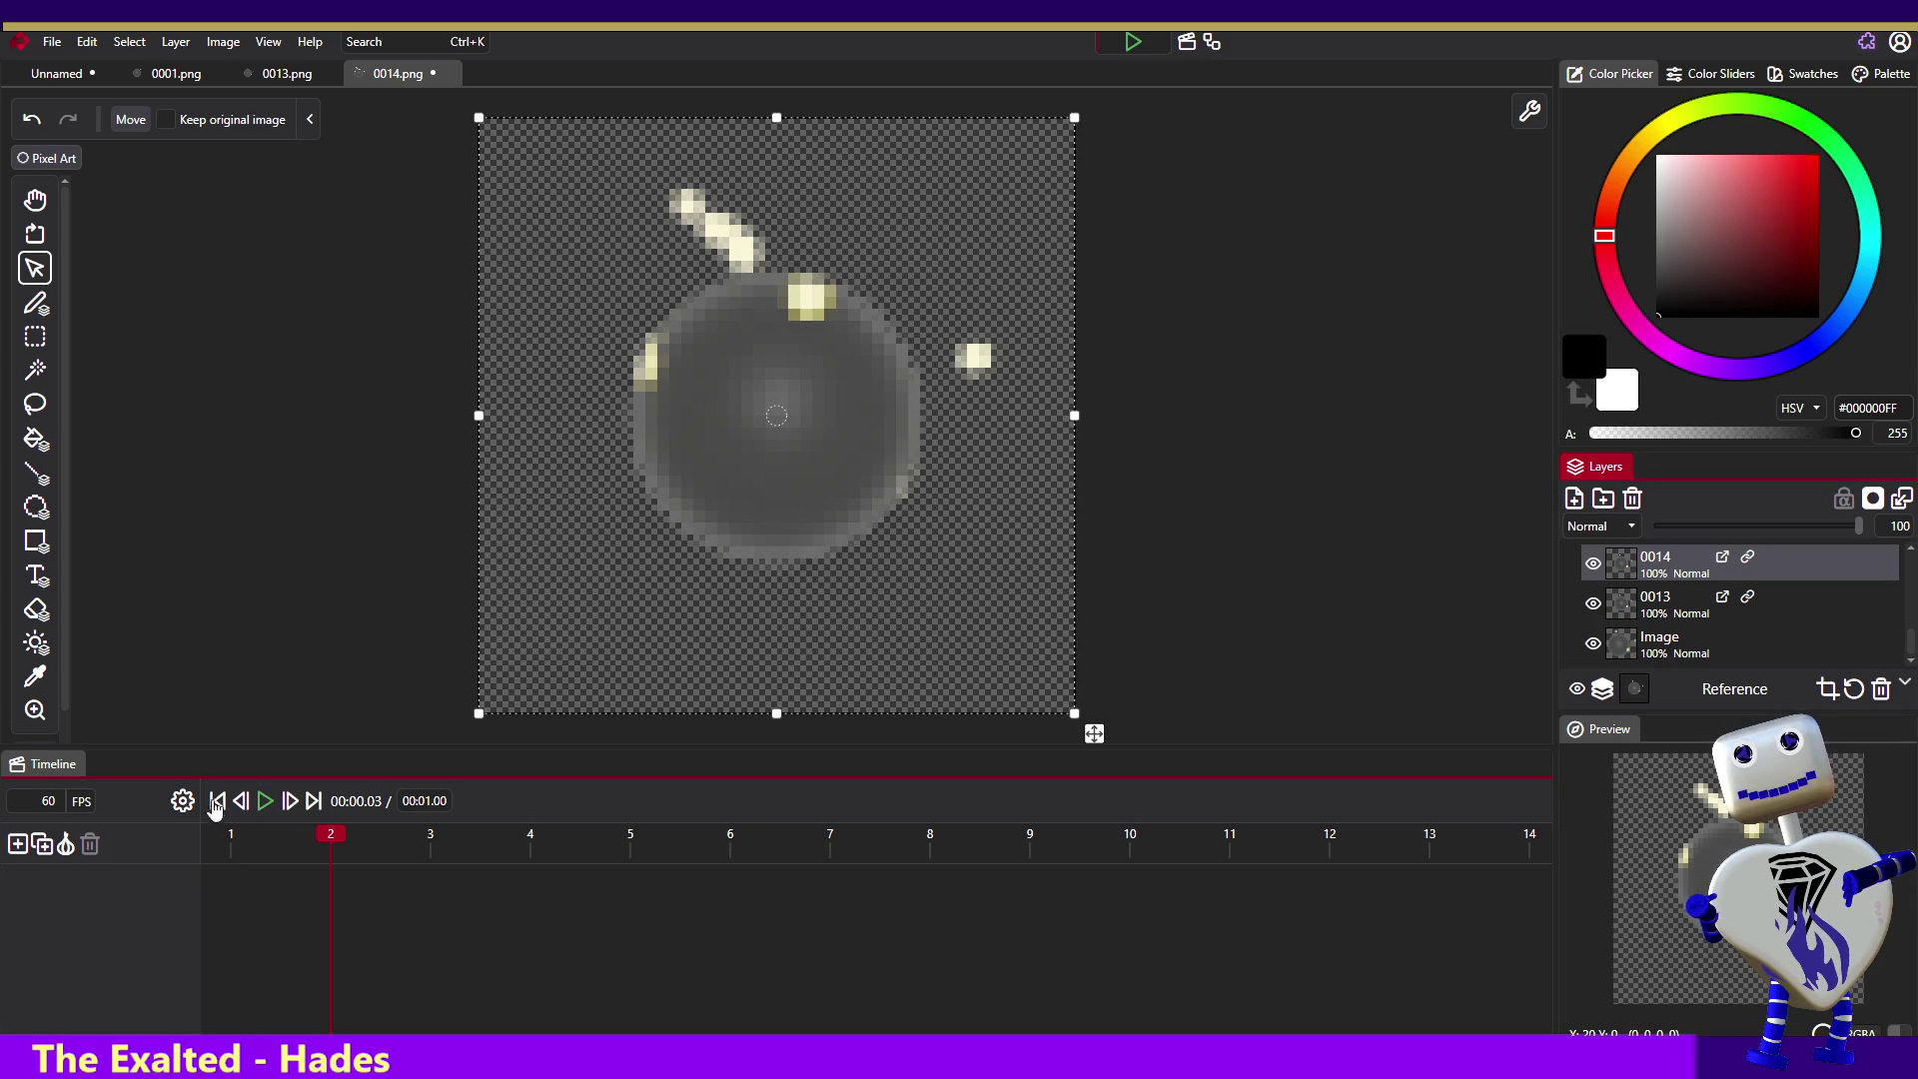
{"action": "left_click", "coordinate": [289, 800]}
{"action": "left_click", "coordinate": [264, 800]}
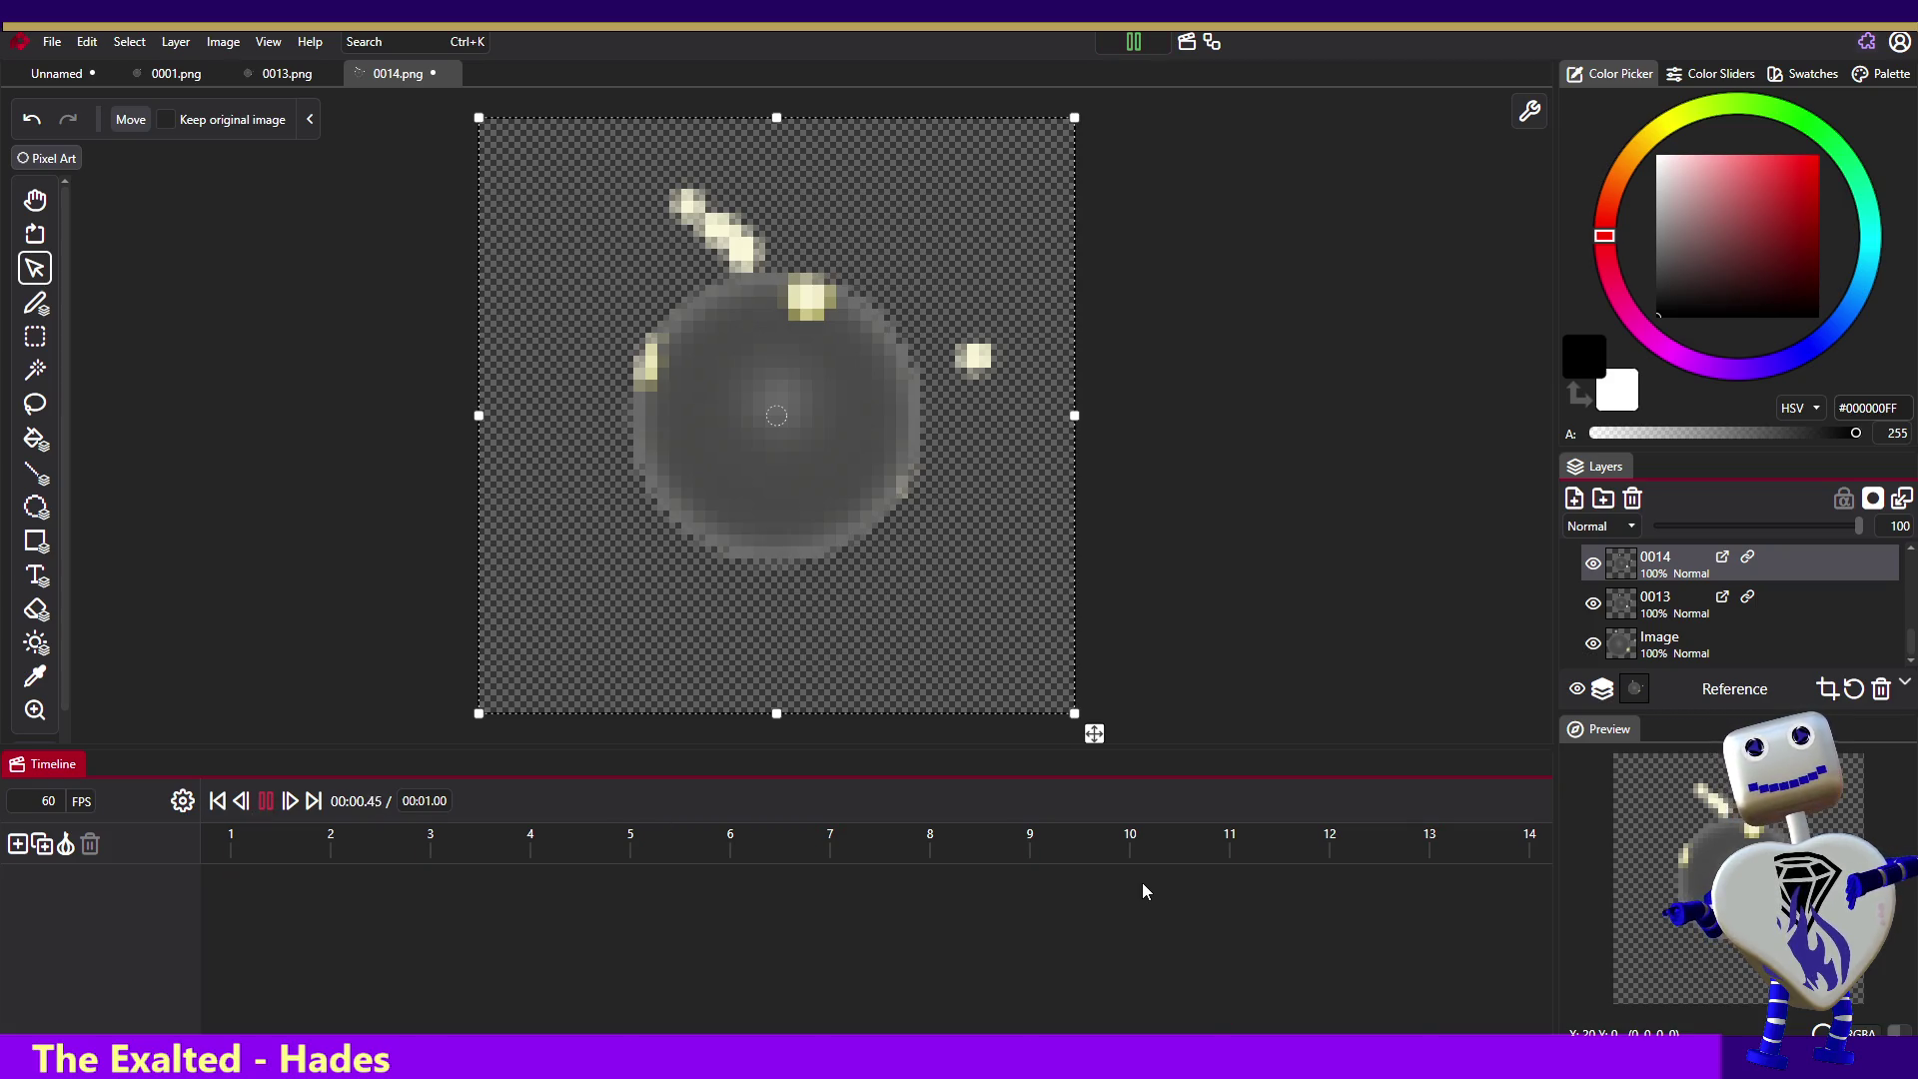
- Collapse and re-expand the reference layer section, then stop the animation playback
{"action": "left_click", "coordinate": [1603, 693]}
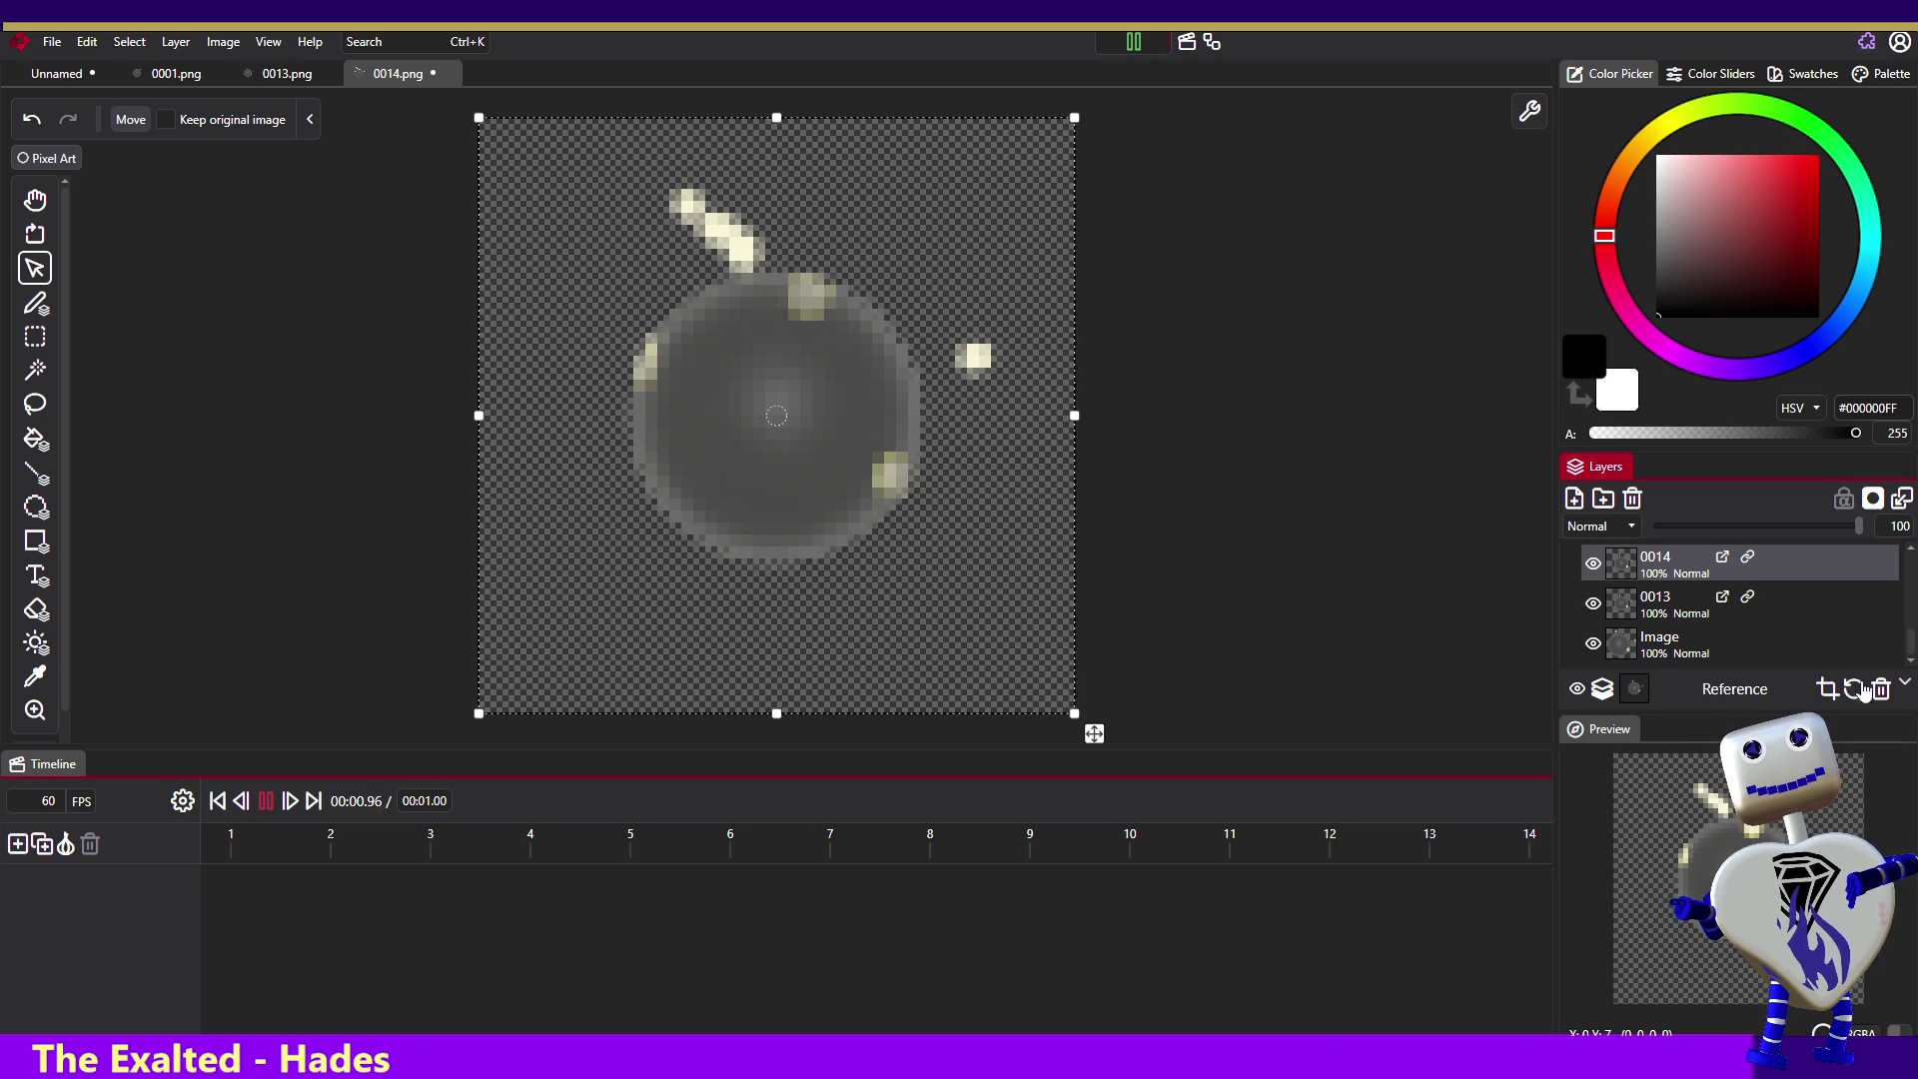
{"action": "left_click", "coordinate": [1902, 689]}
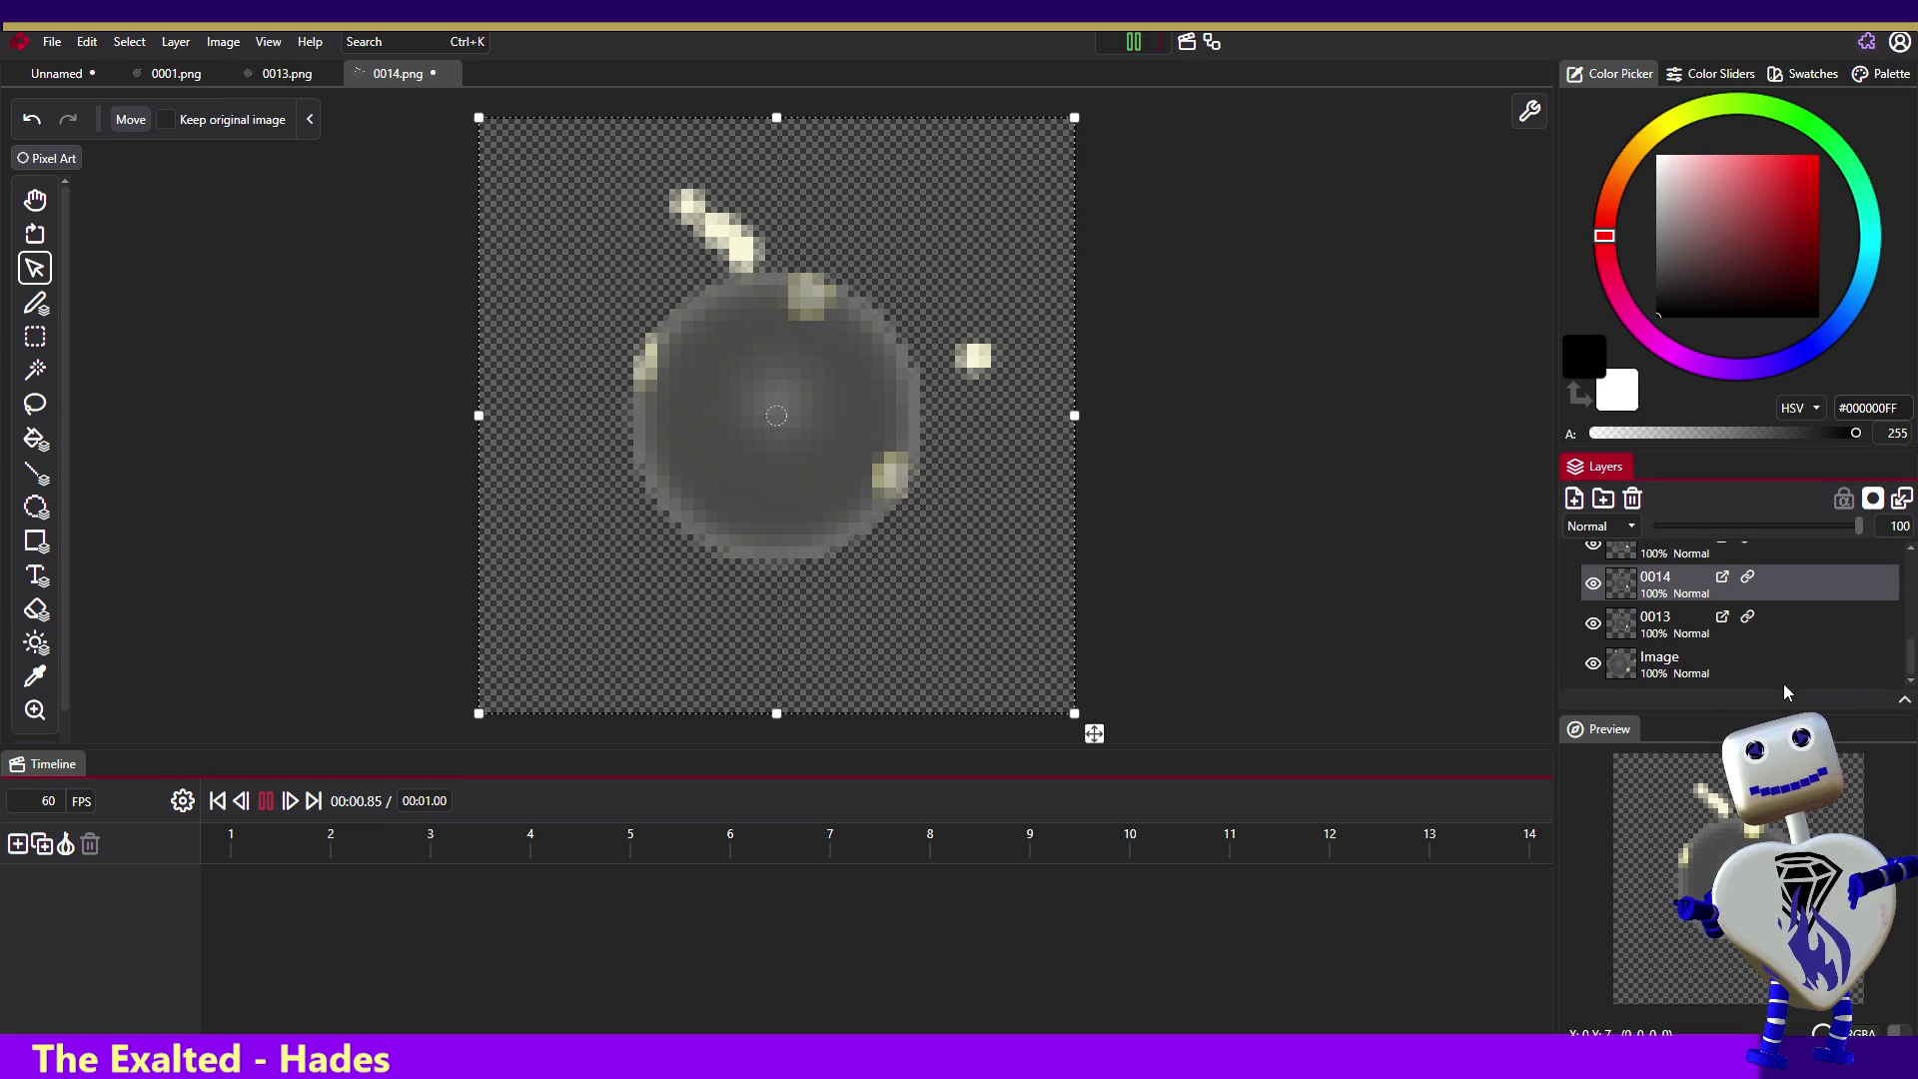
{"action": "left_click", "coordinate": [1903, 703]}
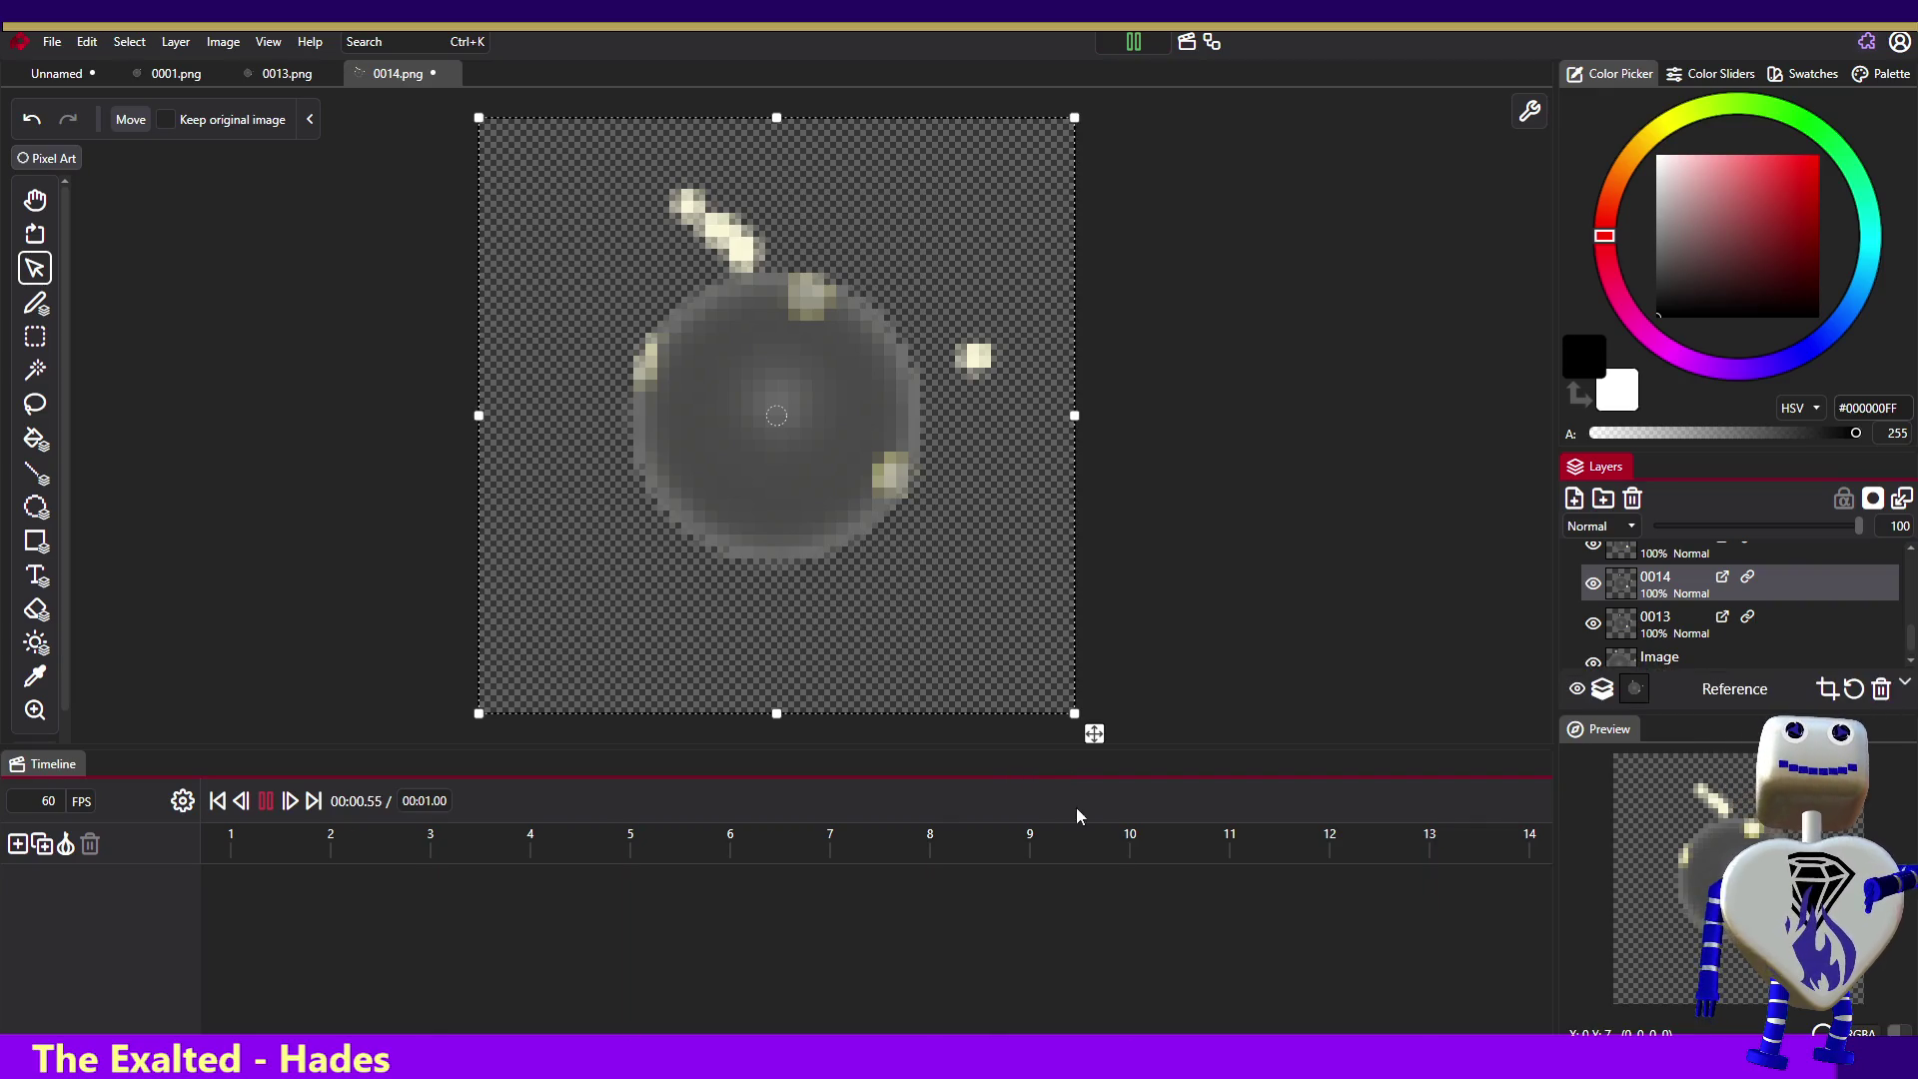
{"action": "mouse_move", "coordinate": [1103, 749]}
{"action": "left_mouse_down"}
{"action": "mouse_move", "coordinate": [1304, 681]}
{"action": "mouse_move", "coordinate": [849, 751]}
{"action": "mouse_move", "coordinate": [1093, 737]}
{"action": "left_mouse_up"}
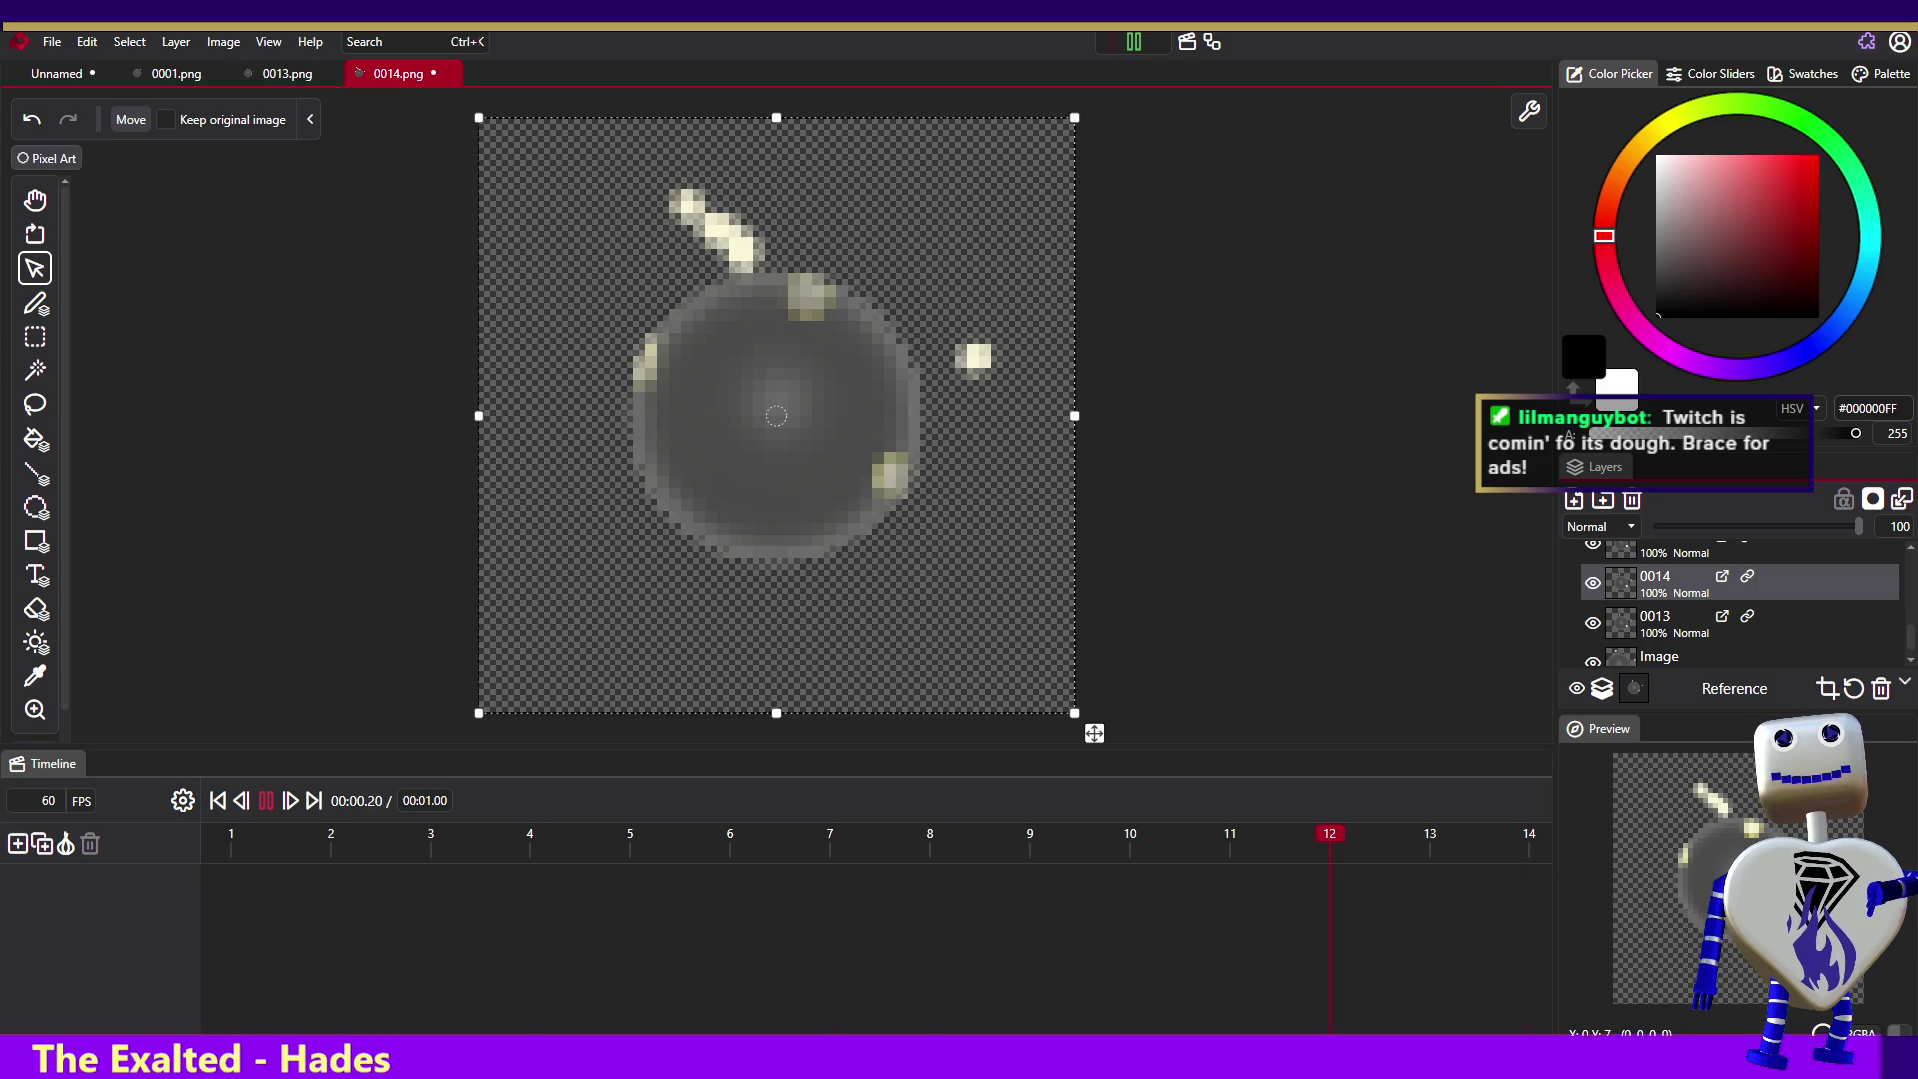
{"action": "mouse_move", "coordinate": [67, 495]}
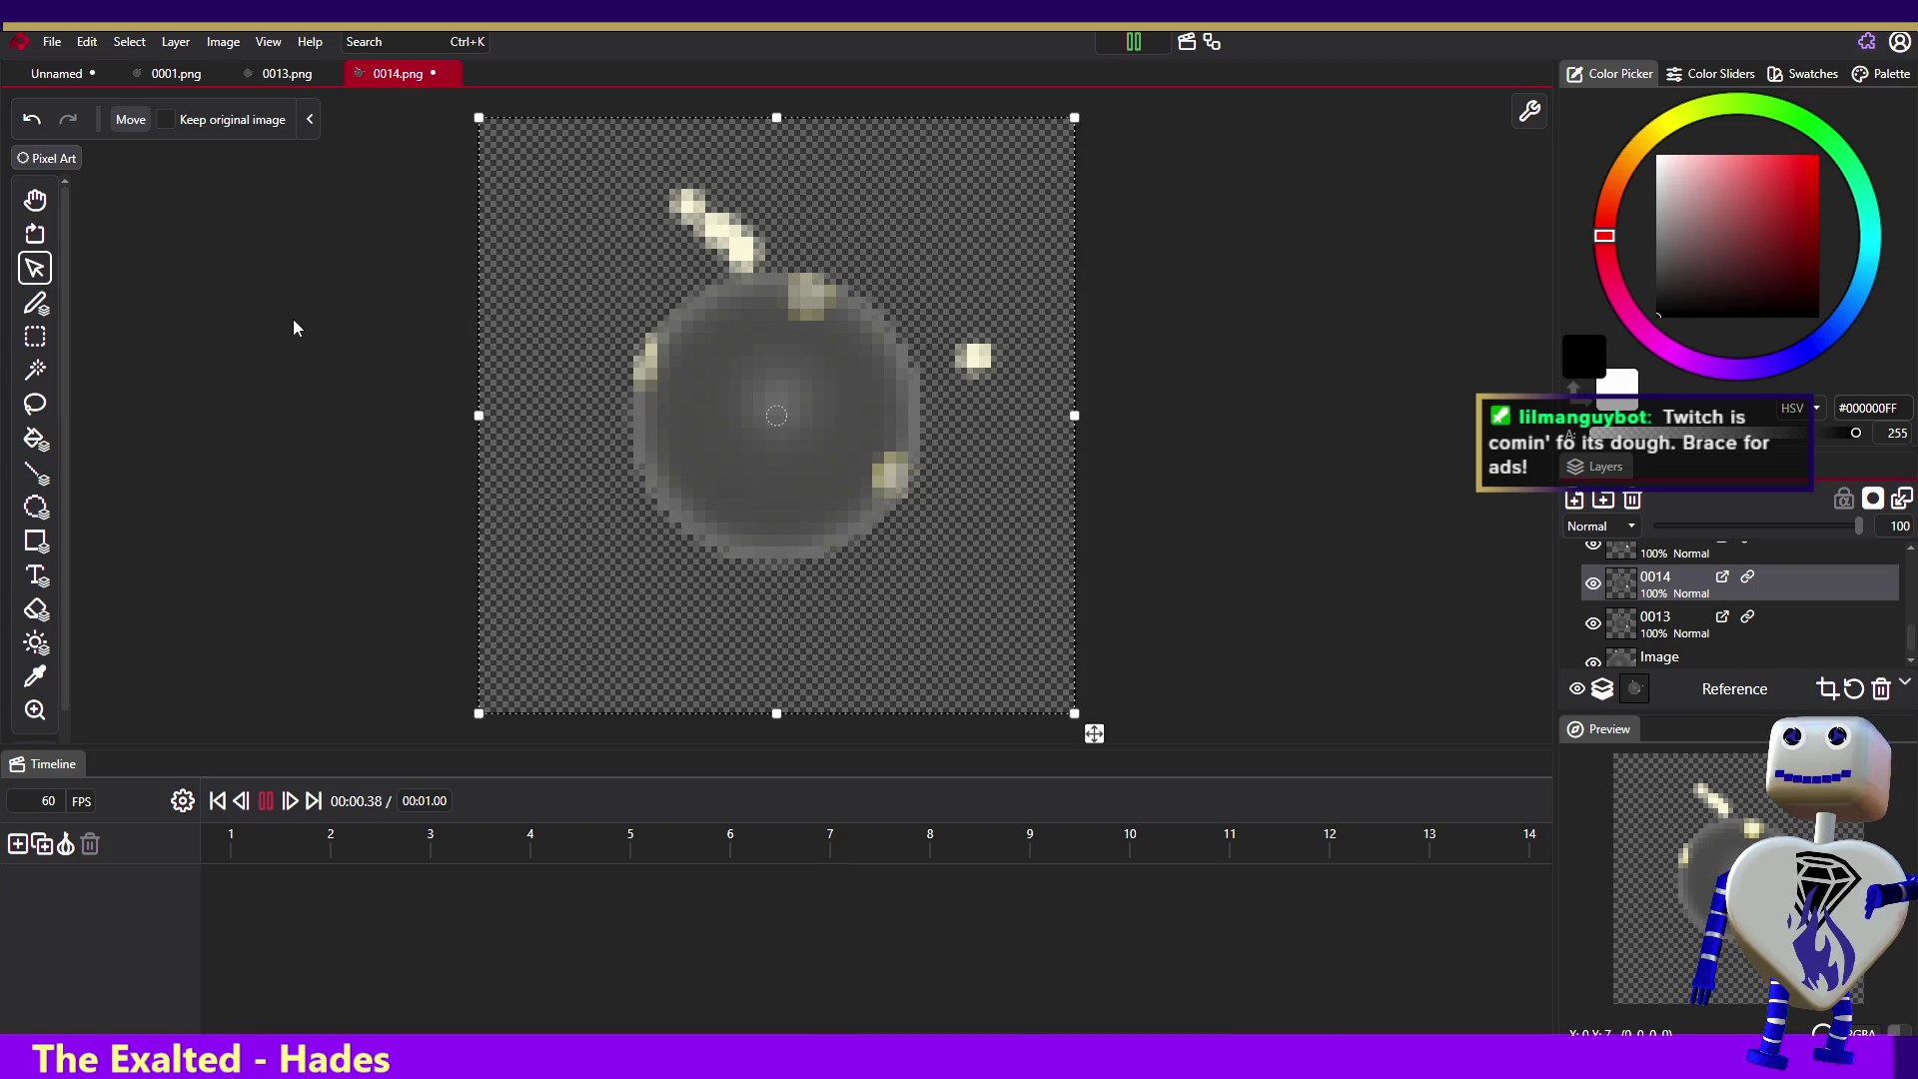
{"action": "left_click", "coordinate": [264, 802]}
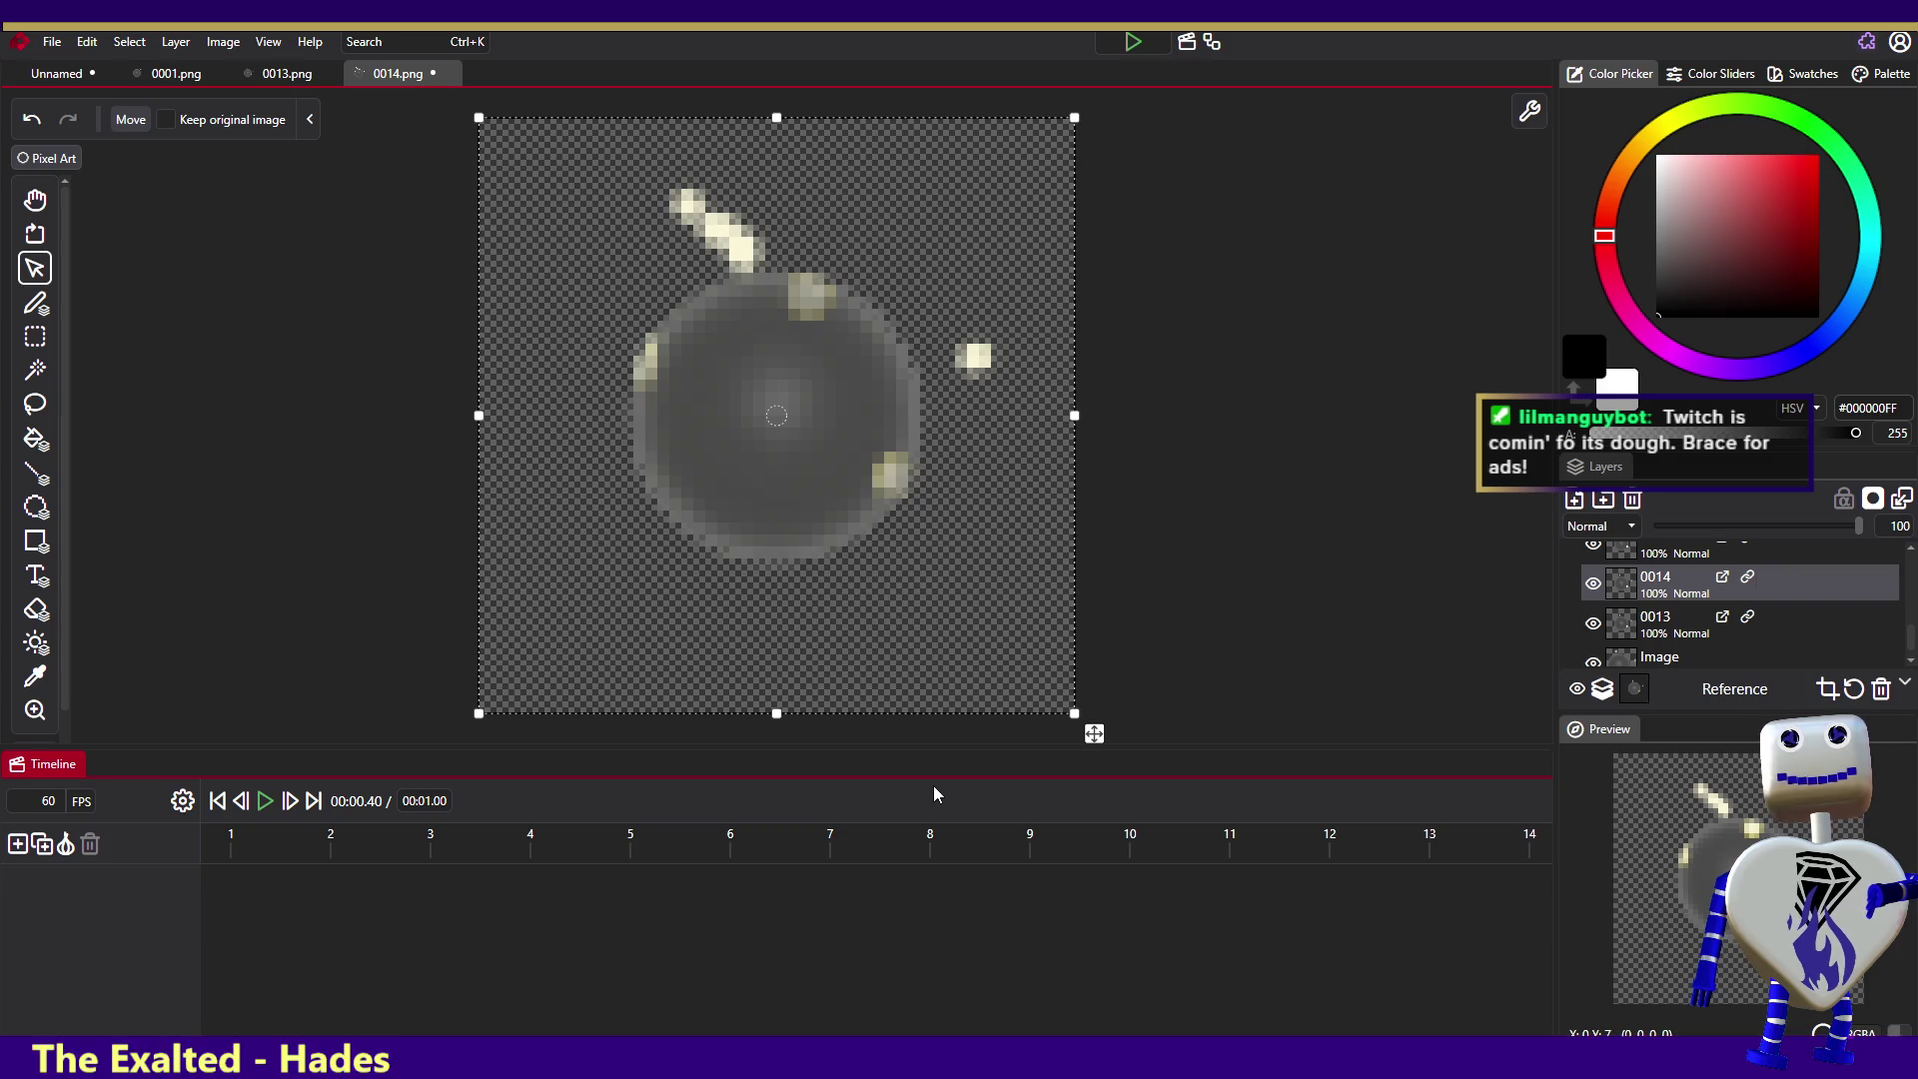
{"action": "left_click", "coordinate": [50, 43]}
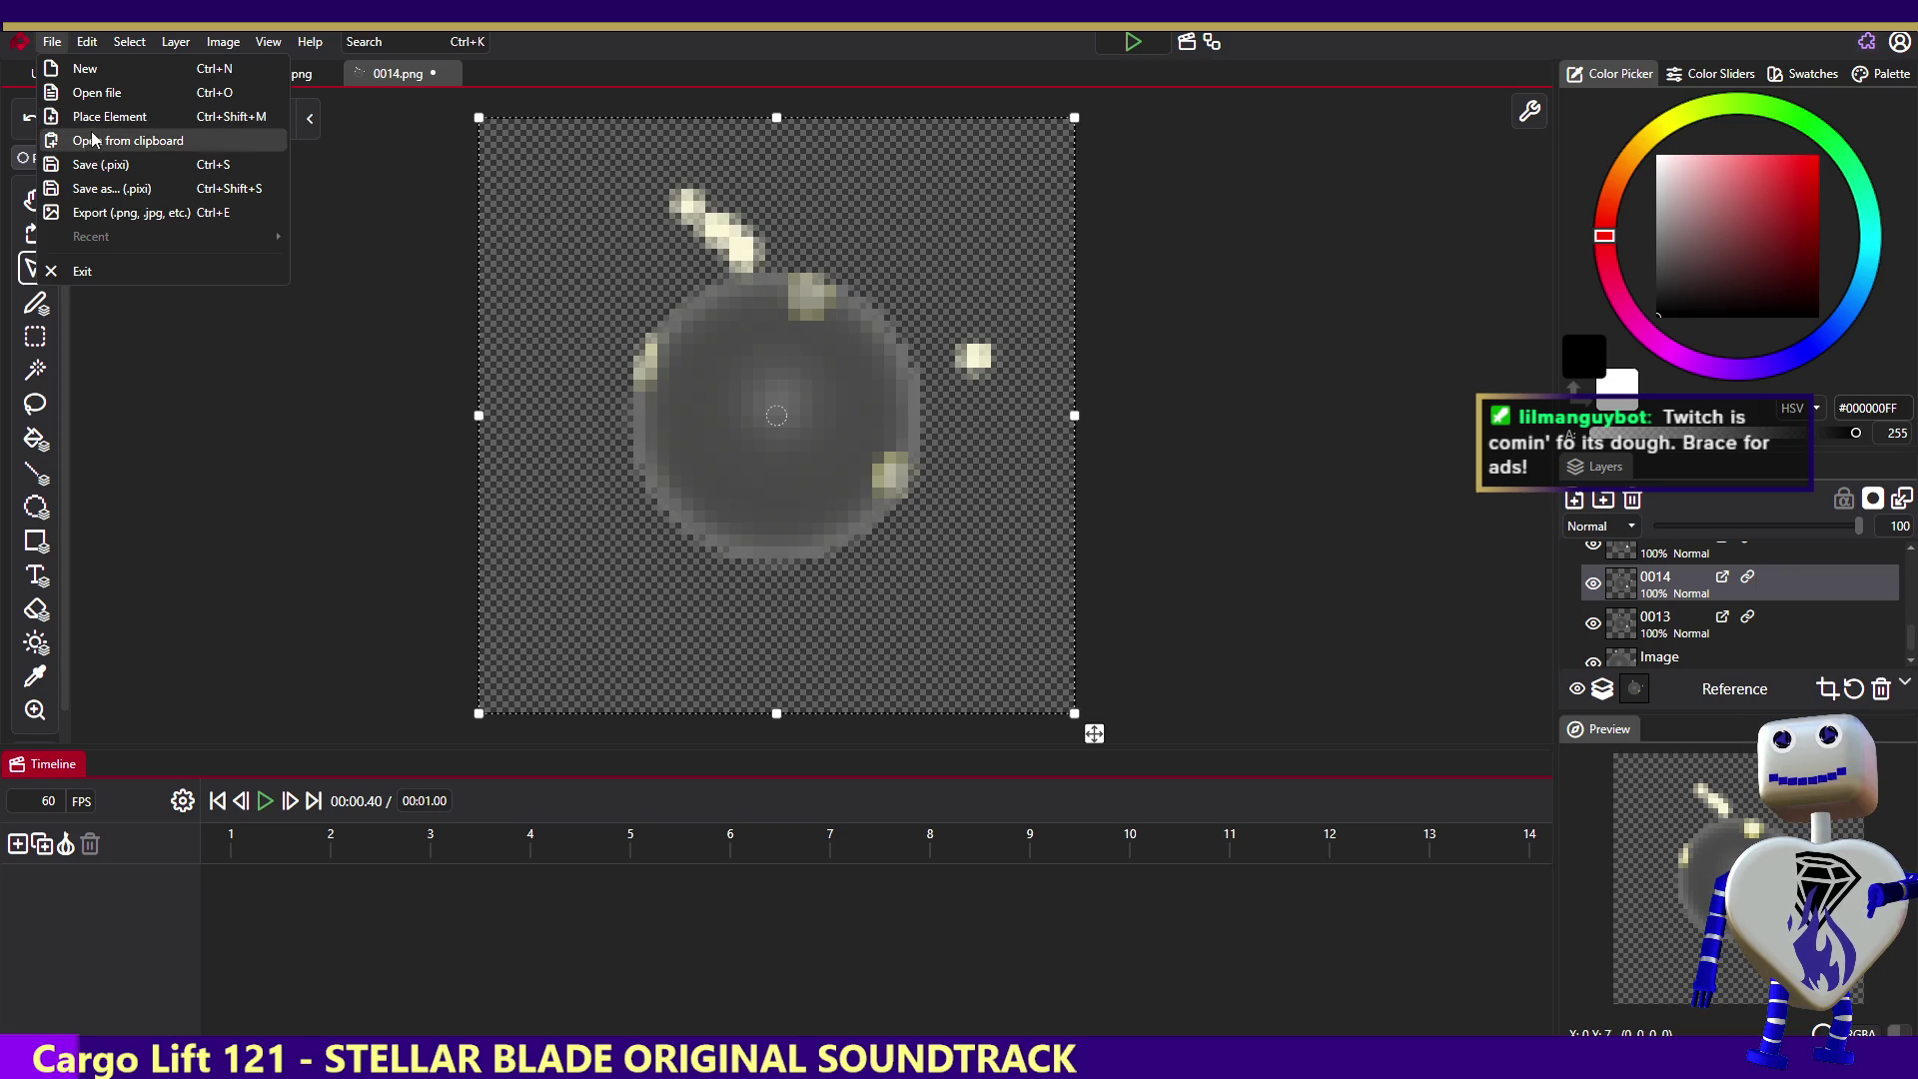
{"action": "left_click", "coordinate": [100, 94]}
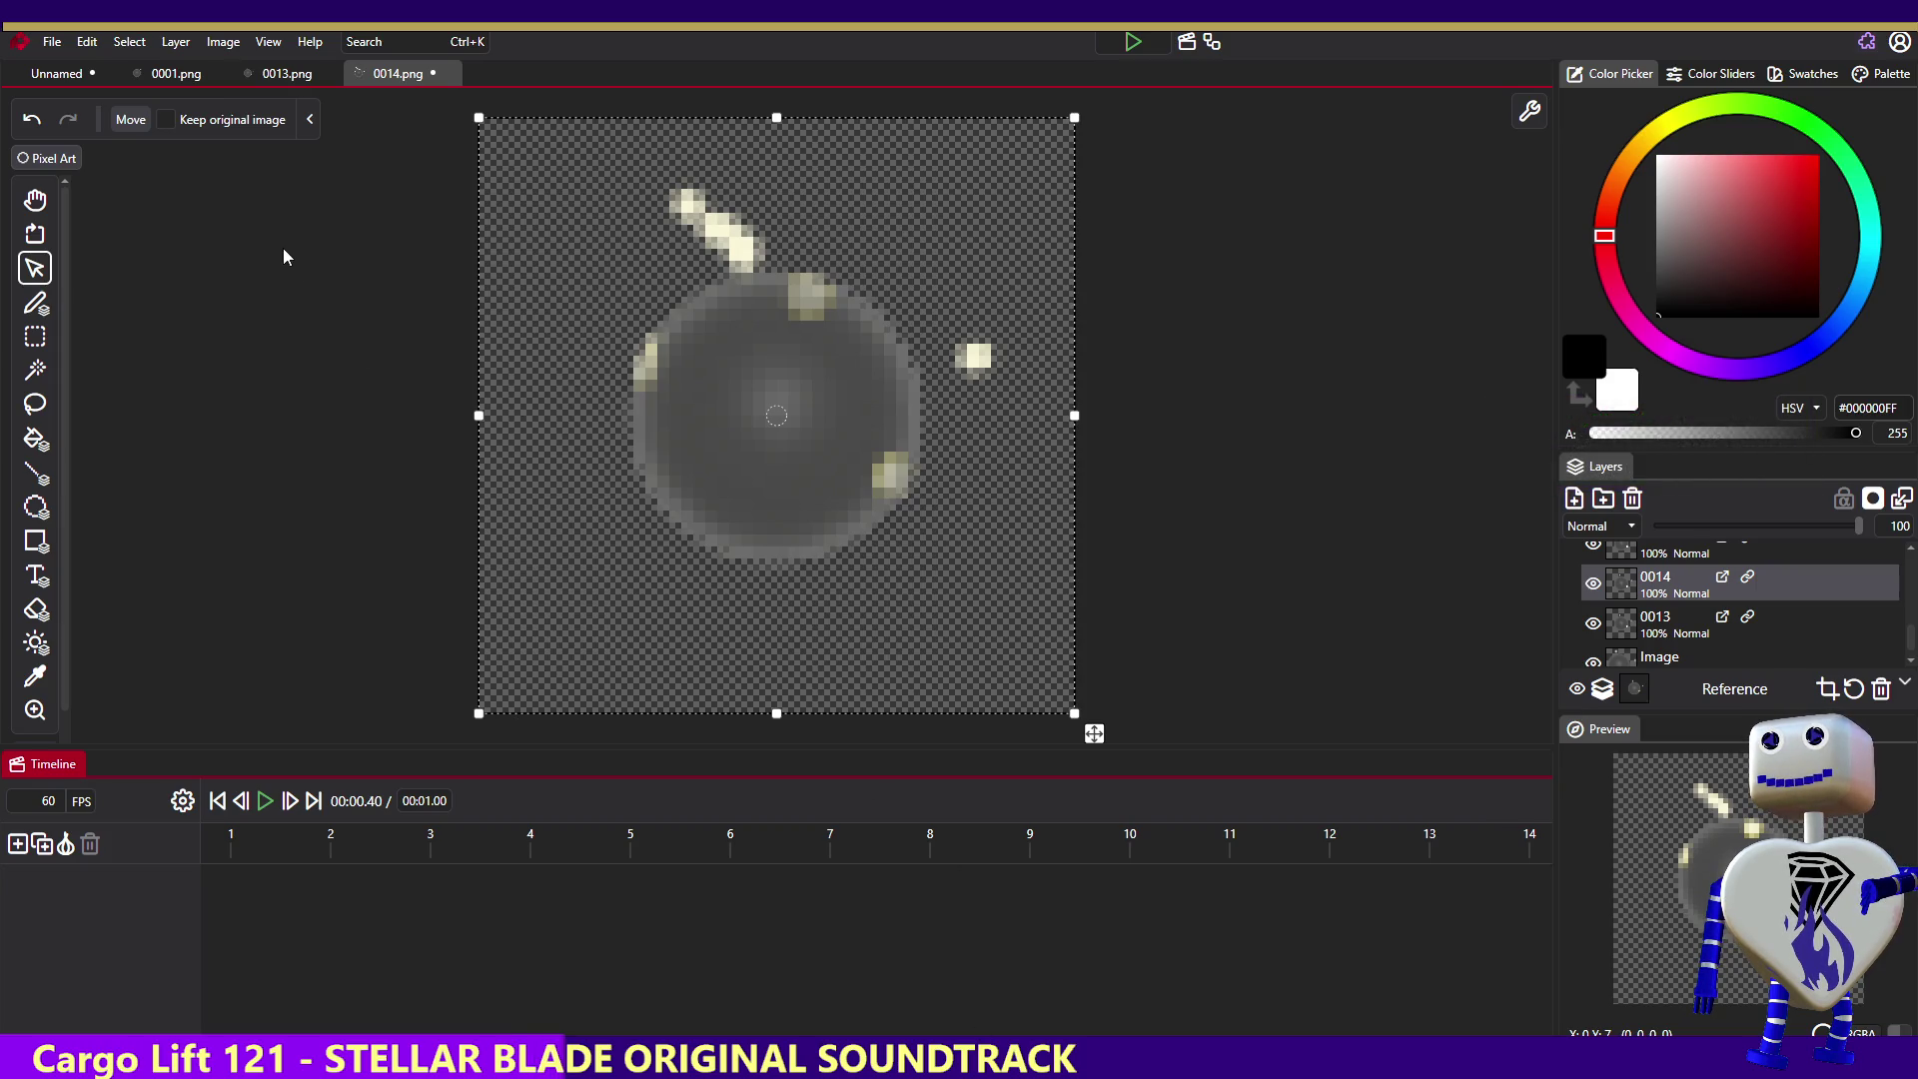
- Close the 0001.png, 0013.png and 0014.png tabs, discarding unsaved changes
{"action": "left_click", "coordinate": [220, 80]}
{"action": "left_click", "coordinate": [220, 78]}
{"action": "left_click", "coordinate": [220, 78]}
{"action": "left_click", "coordinate": [228, 77]}
{"action": "left_click", "coordinate": [953, 607]}
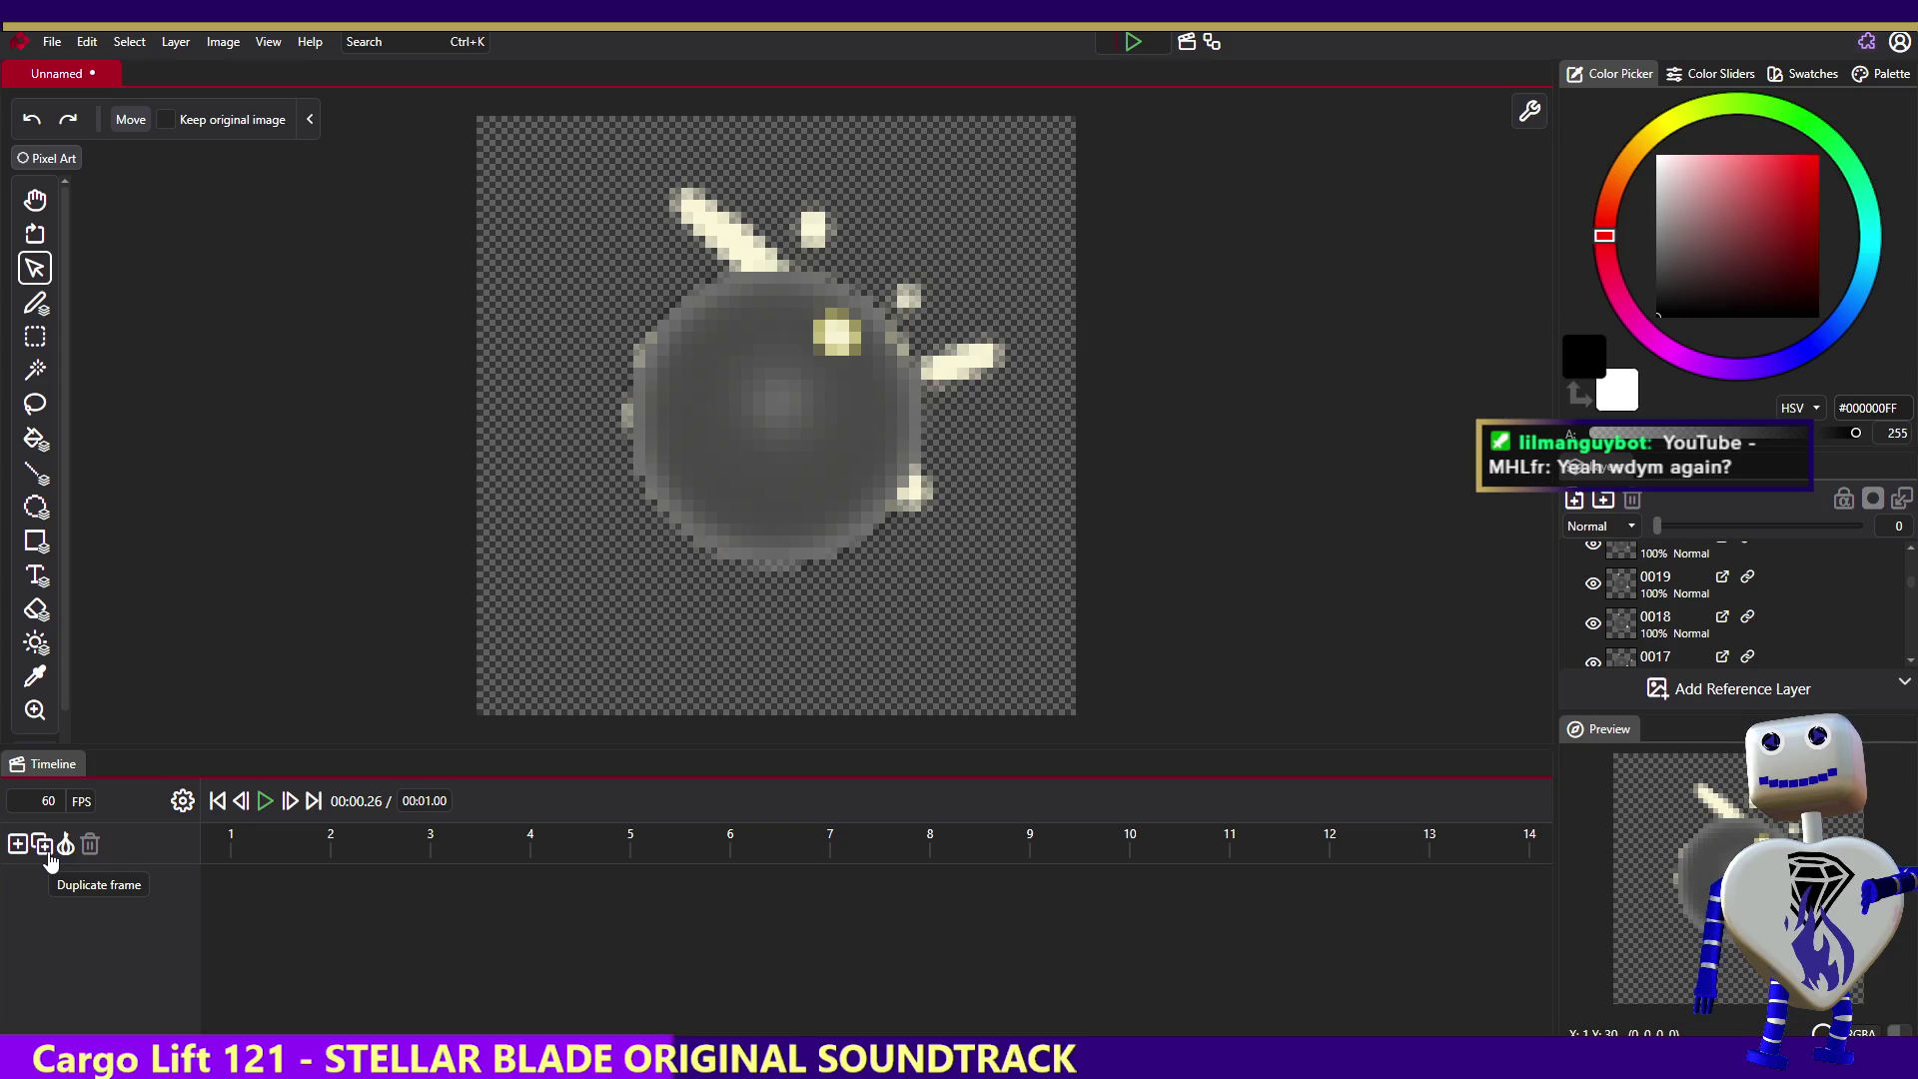
- Scrub the Unnamed animation from frame 1 to frame 5, then drop in 0013.png
{"action": "left_click", "coordinate": [245, 839]}
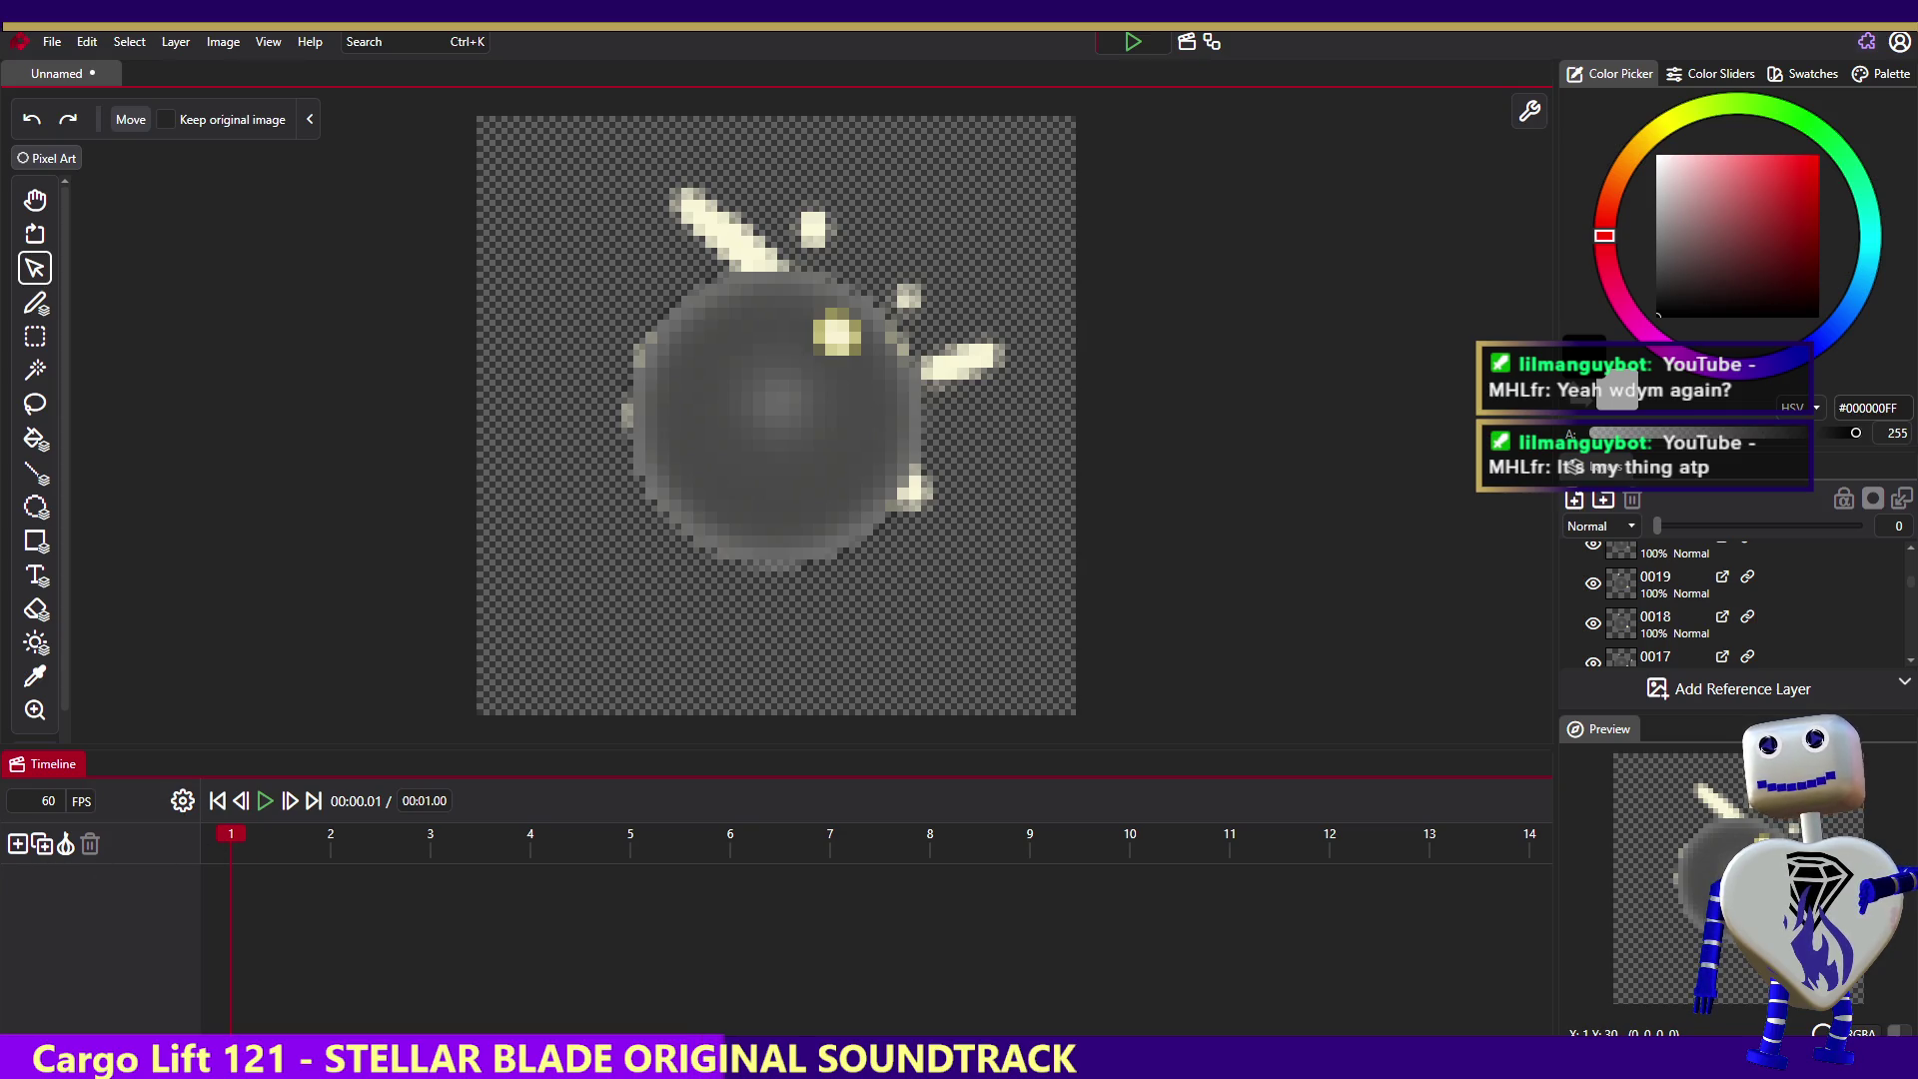
{"action": "mouse_move", "coordinate": [495, 829]}
{"action": "left_mouse_down"}
{"action": "mouse_move", "coordinate": [489, 851]}
{"action": "mouse_move", "coordinate": [589, 848]}
{"action": "left_mouse_up"}
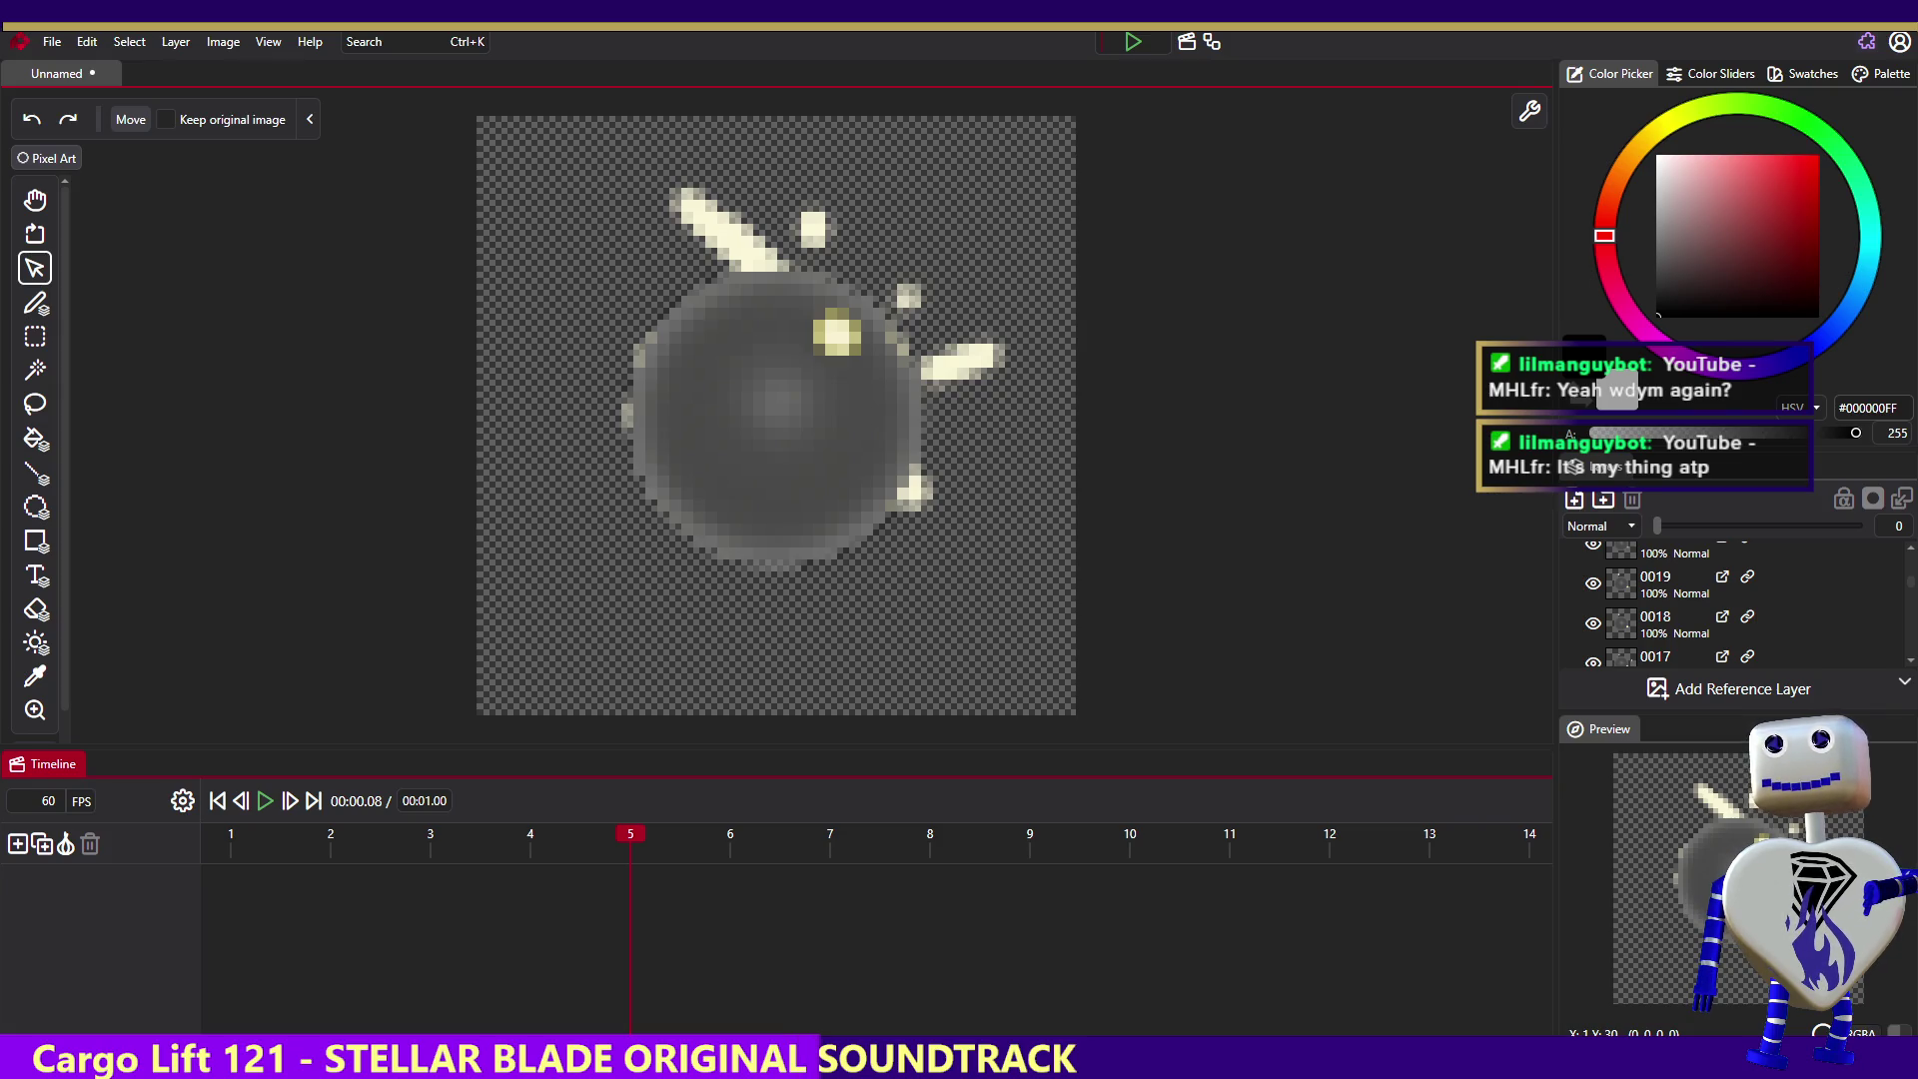
{"action": "left_click_drag", "start_coordinate": [231, 846], "coordinate": [224, 844]}
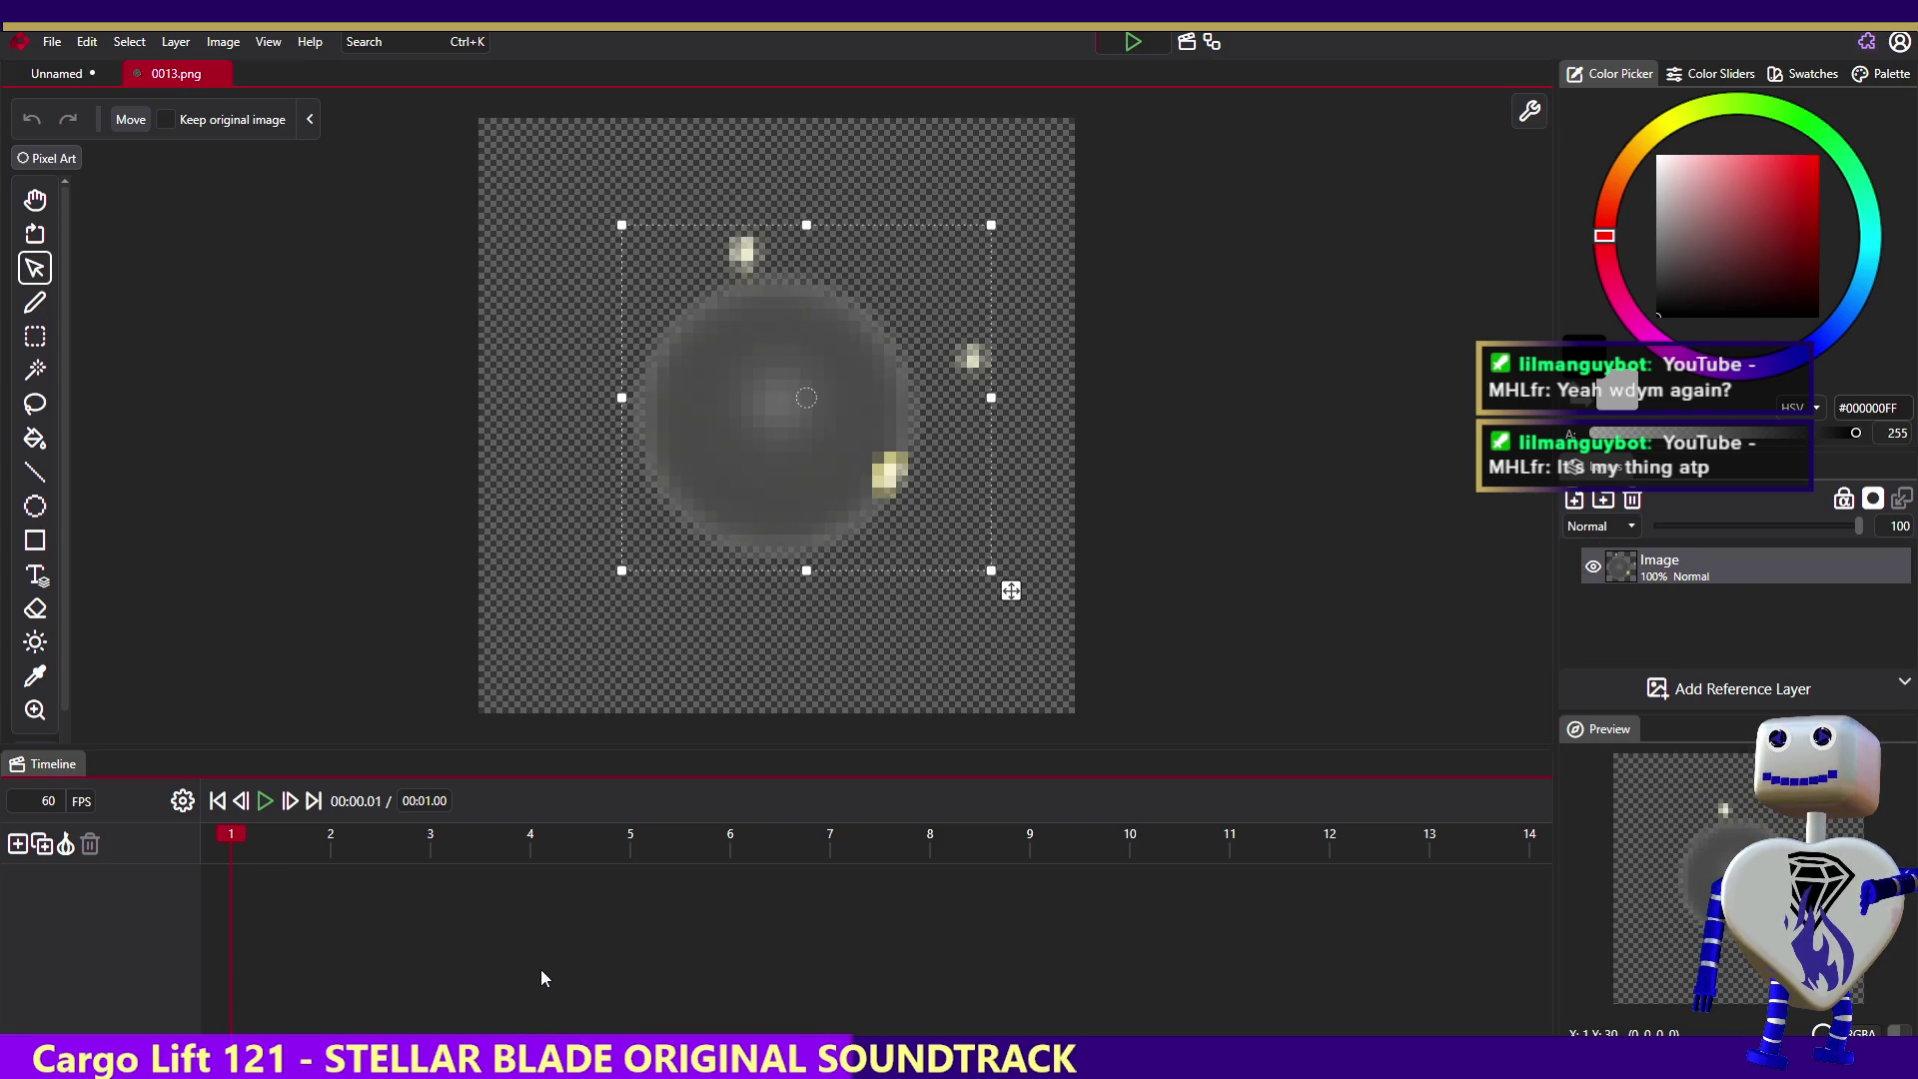
- Stop the looping animation and step between frames 1 and 2 on the timeline
{"action": "left_click", "coordinate": [225, 846]}
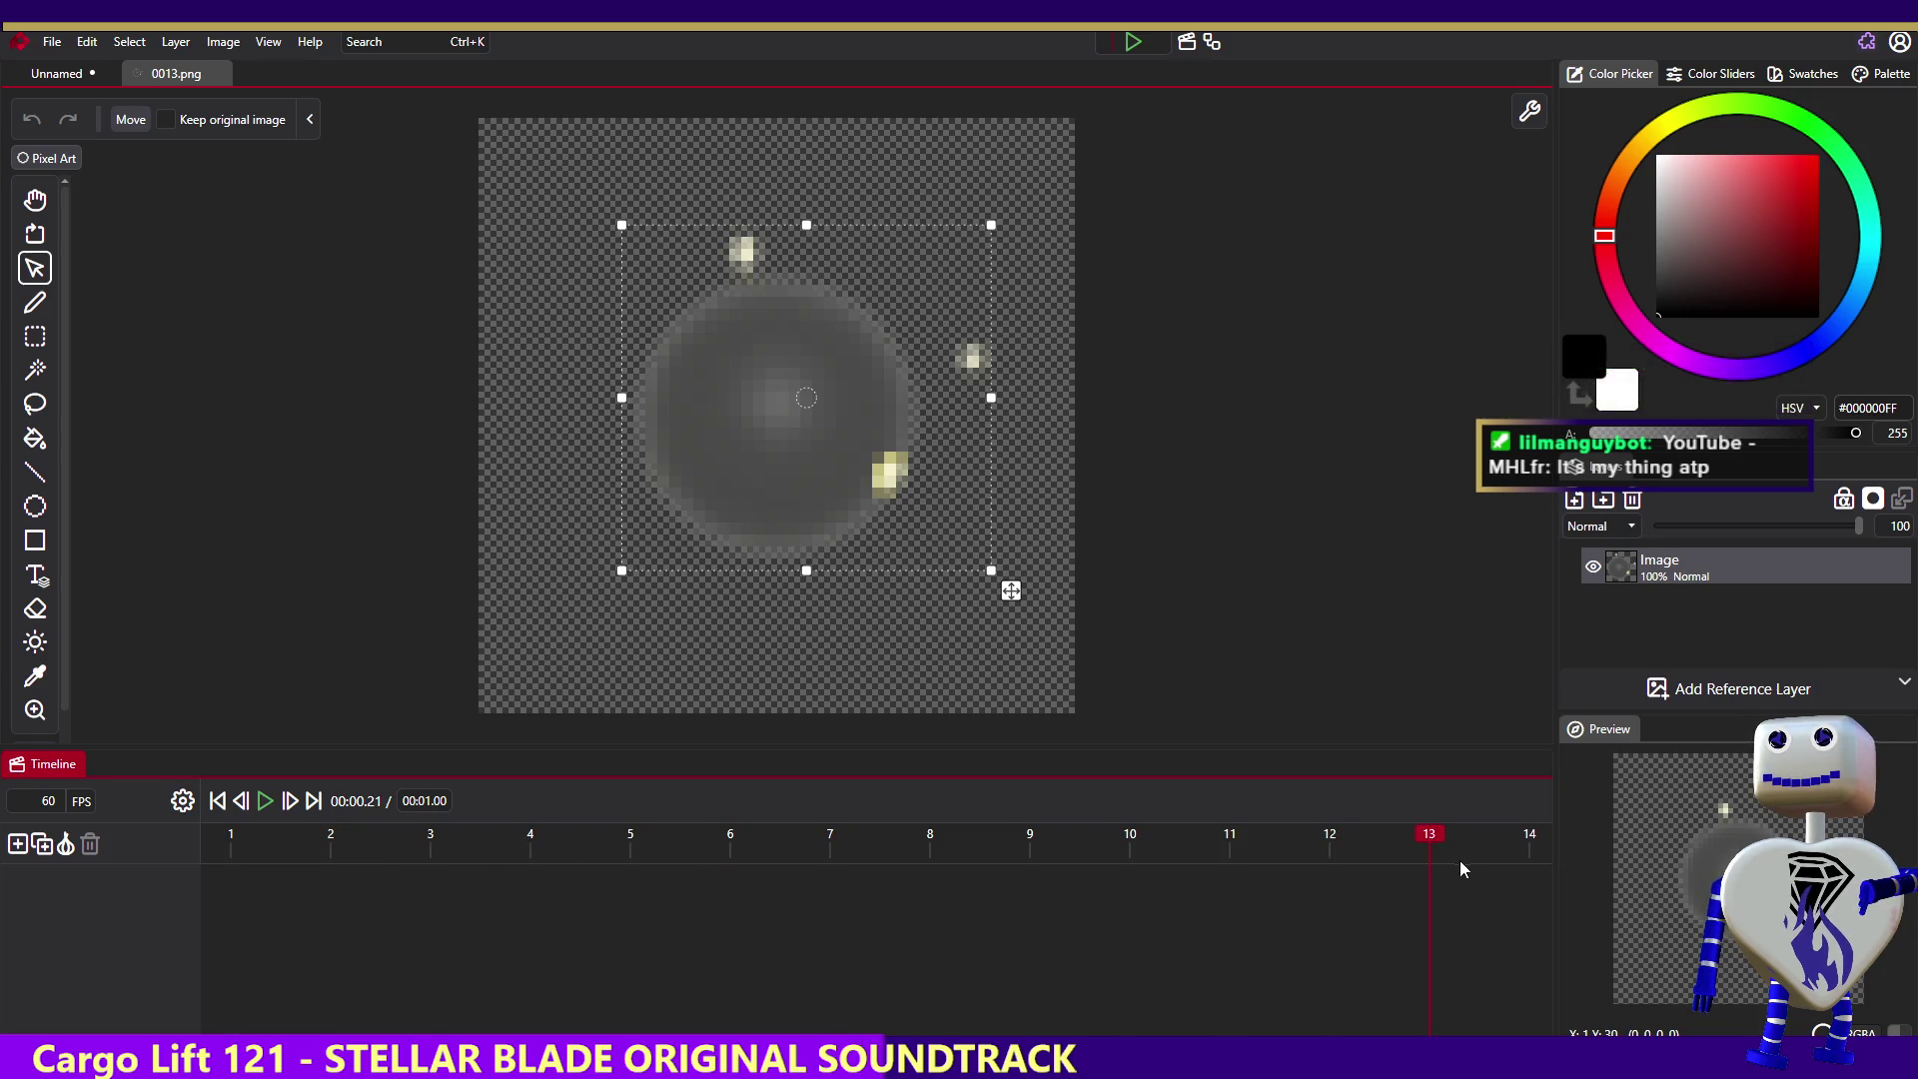
{"action": "left_click", "coordinate": [359, 885]}
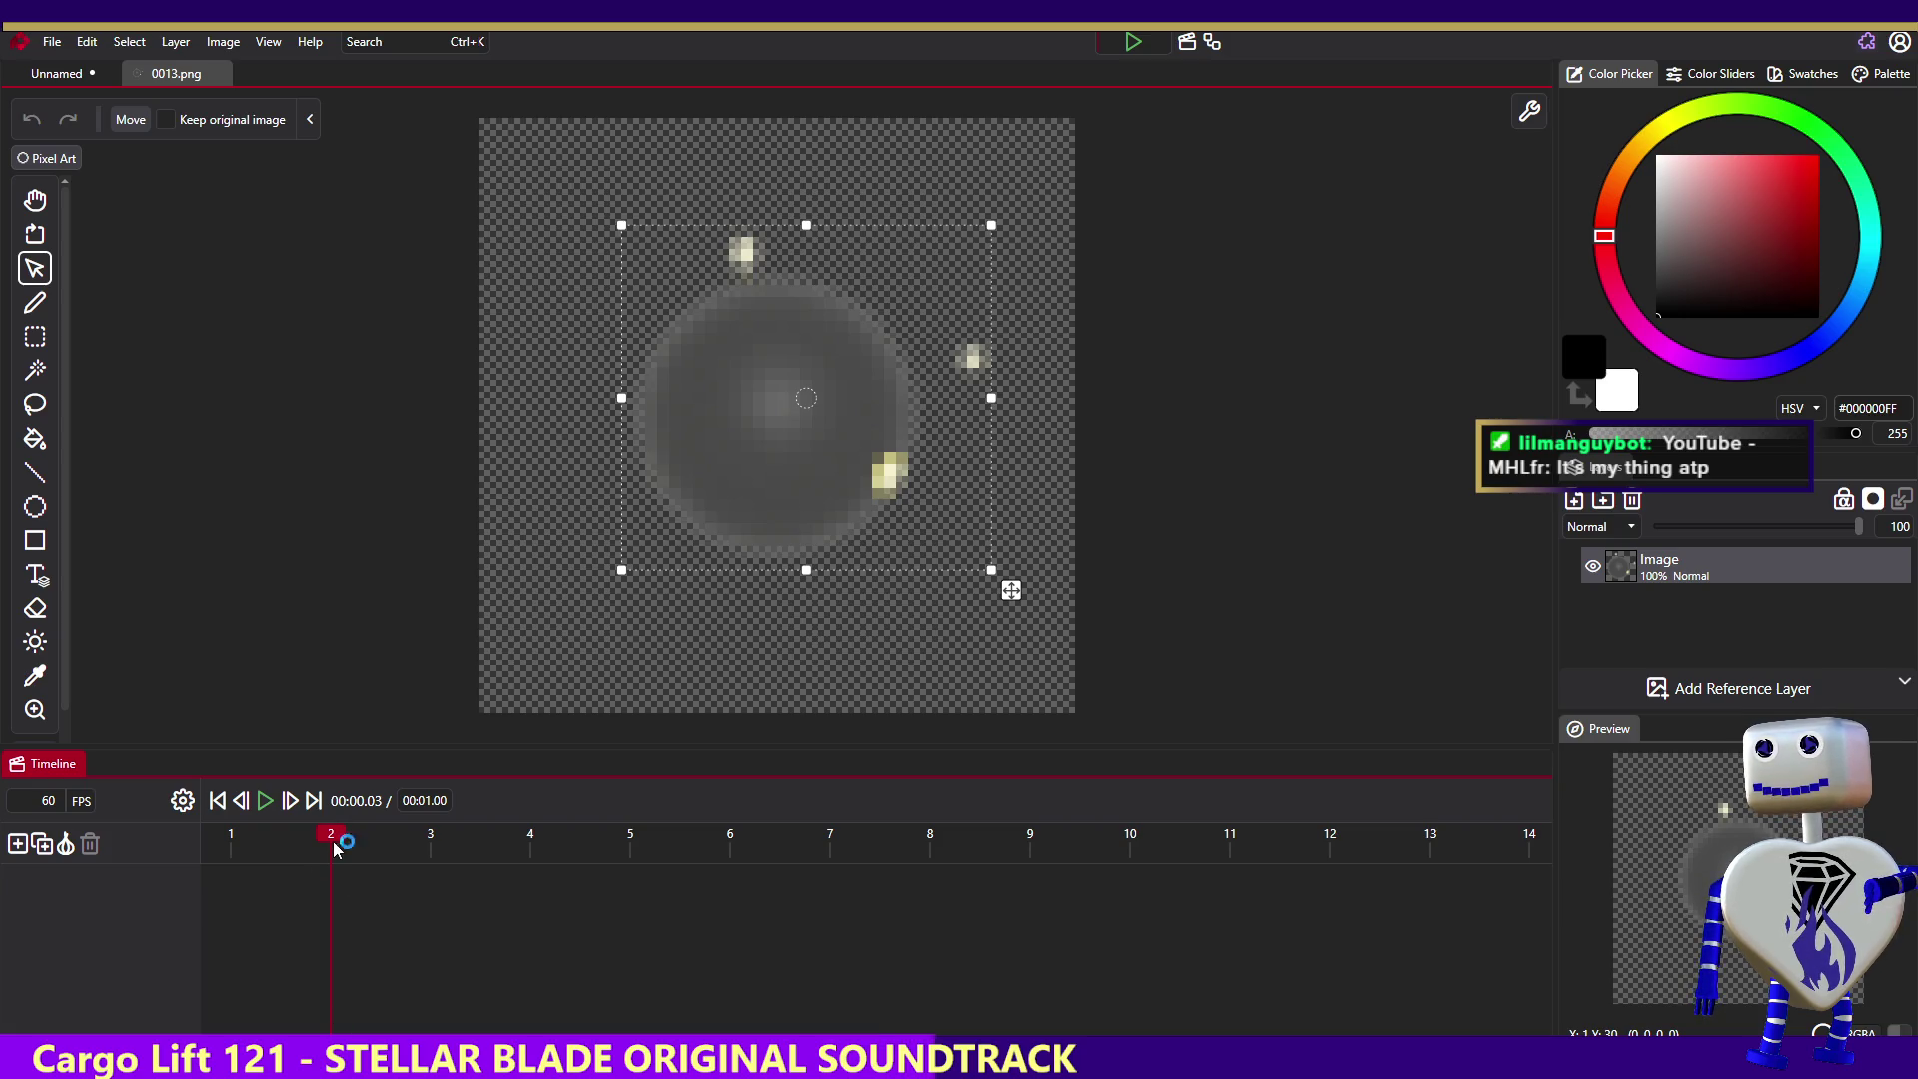
{"action": "left_click", "coordinate": [255, 840]}
{"action": "left_click", "coordinate": [343, 841]}
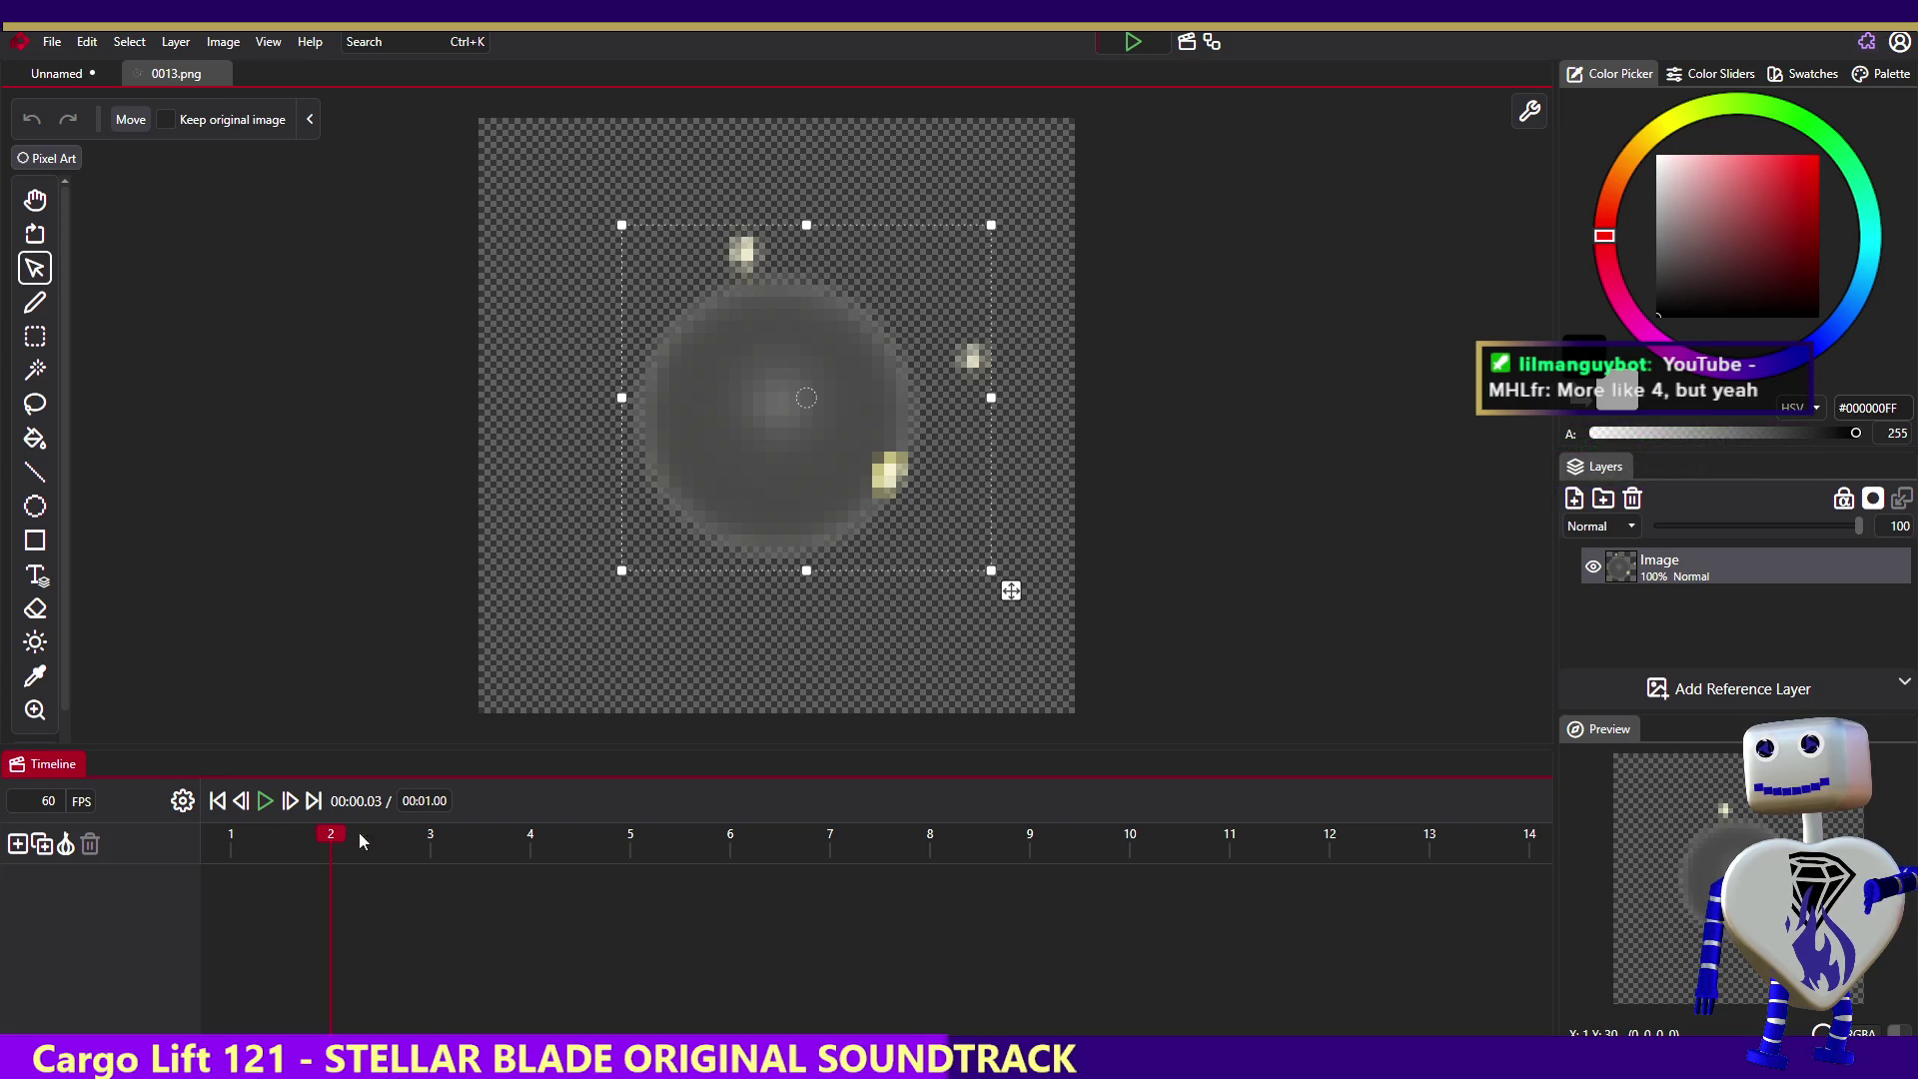
{"action": "left_click", "coordinate": [335, 839]}
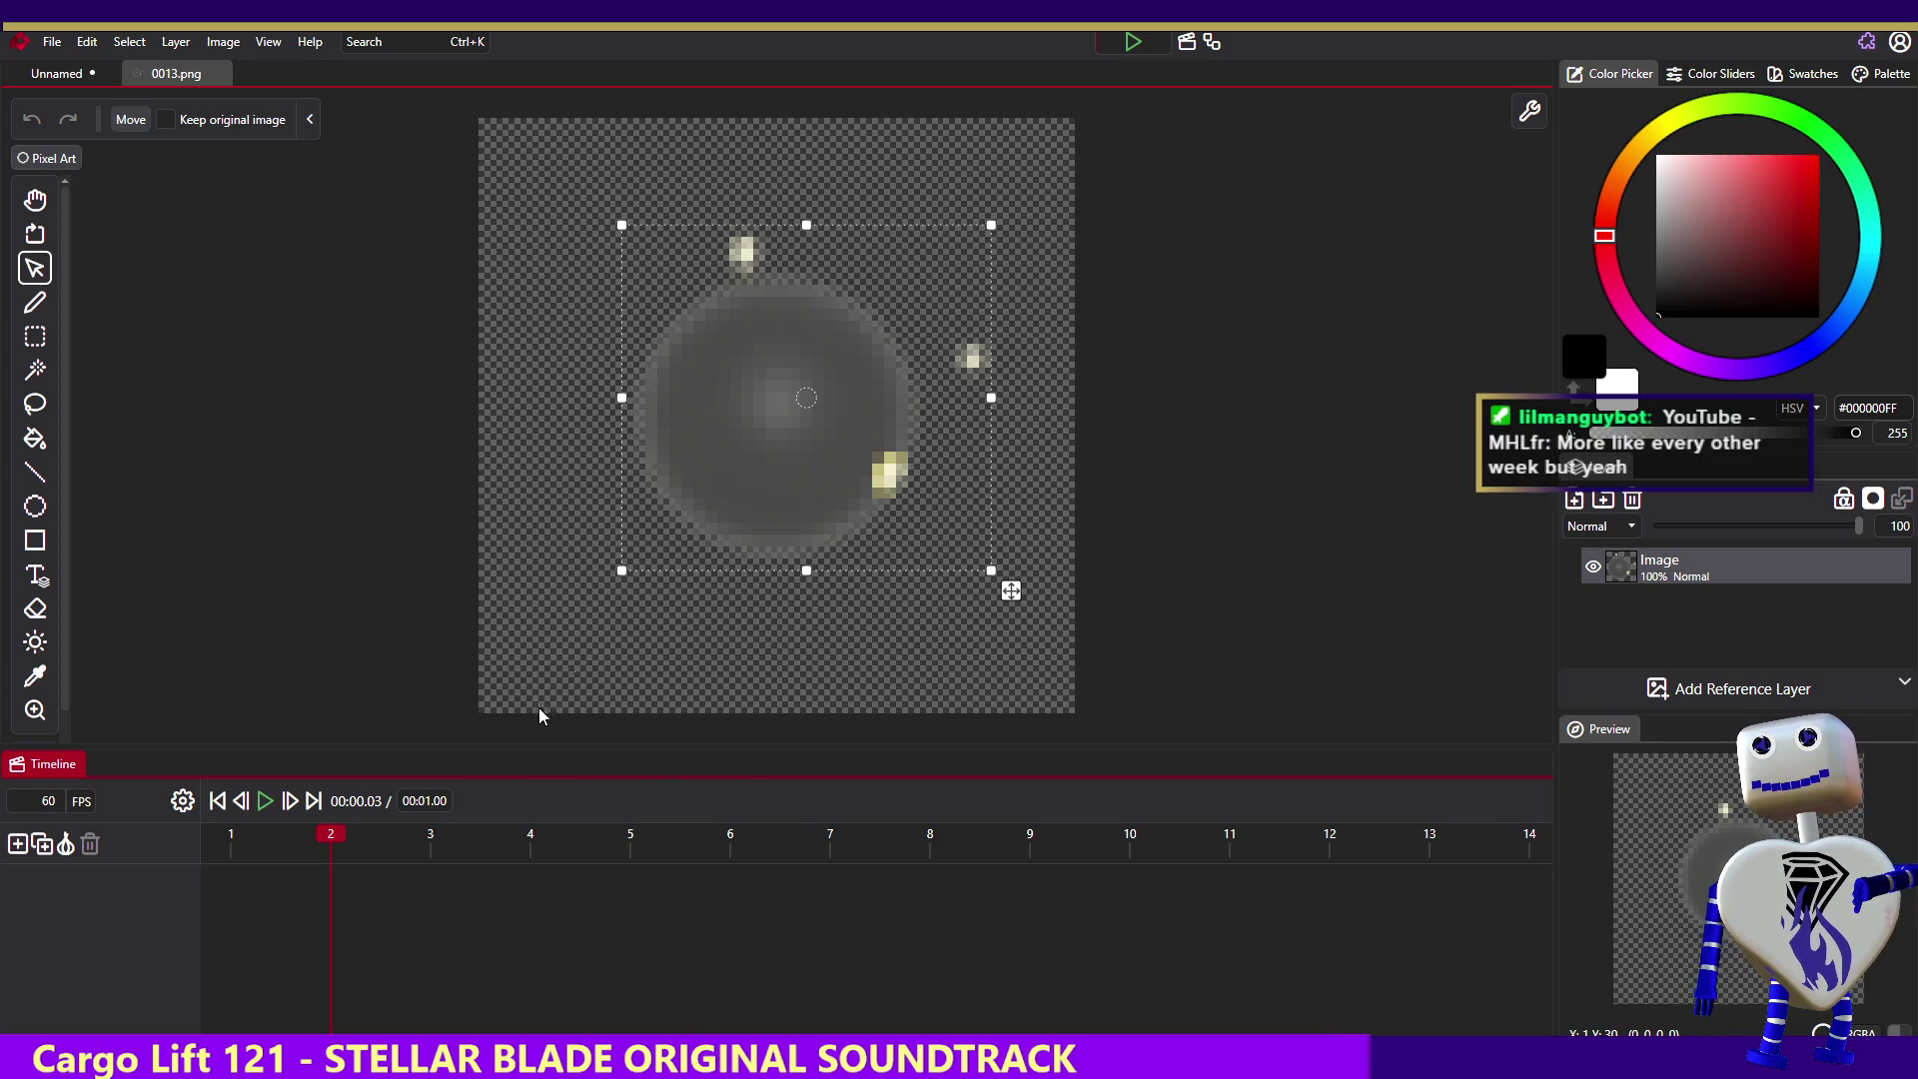
- Move the grey ball partly past the canvas's right edge, then browse the Edit and File menus
{"action": "mouse_move", "coordinate": [735, 464]}
{"action": "left_mouse_down"}
{"action": "mouse_move", "coordinate": [926, 465]}
{"action": "mouse_move", "coordinate": [997, 442]}
{"action": "left_mouse_up"}
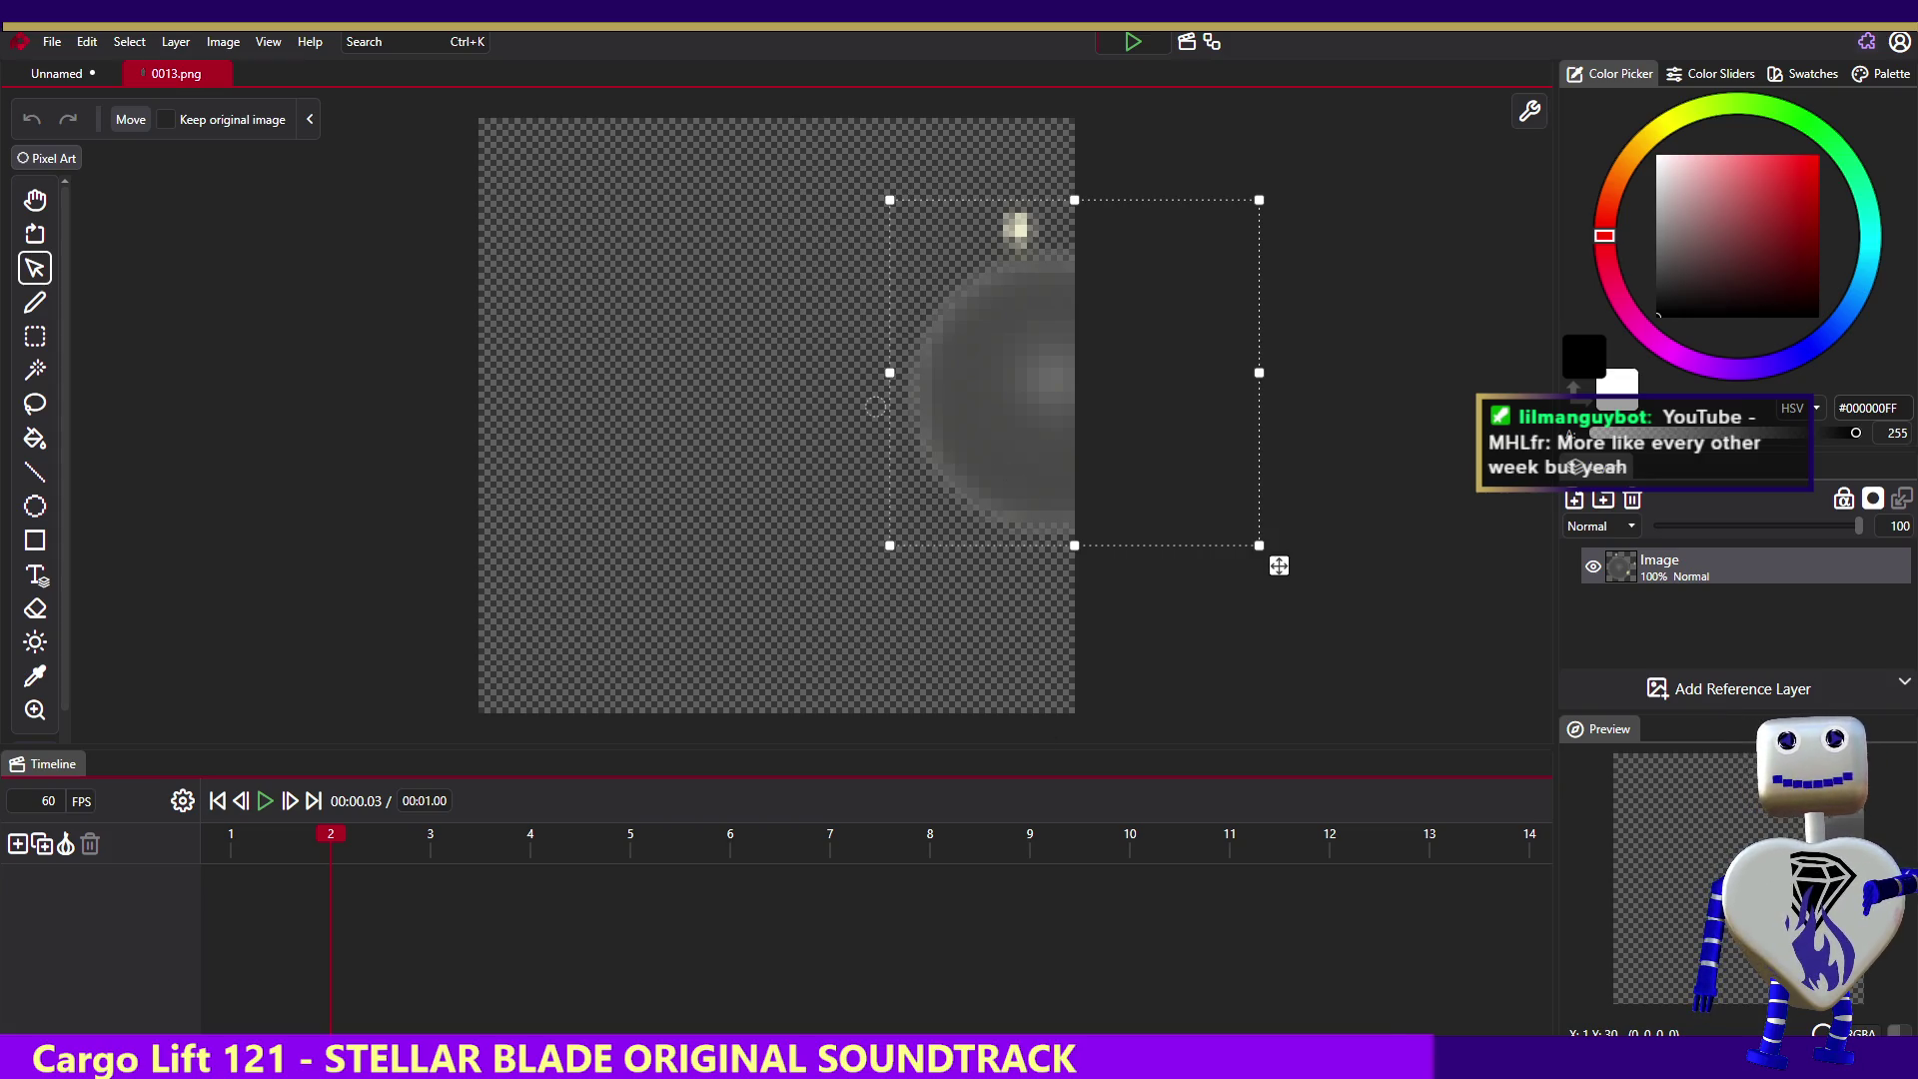
{"action": "left_click", "coordinate": [87, 41]}
{"action": "left_click", "coordinate": [50, 45]}
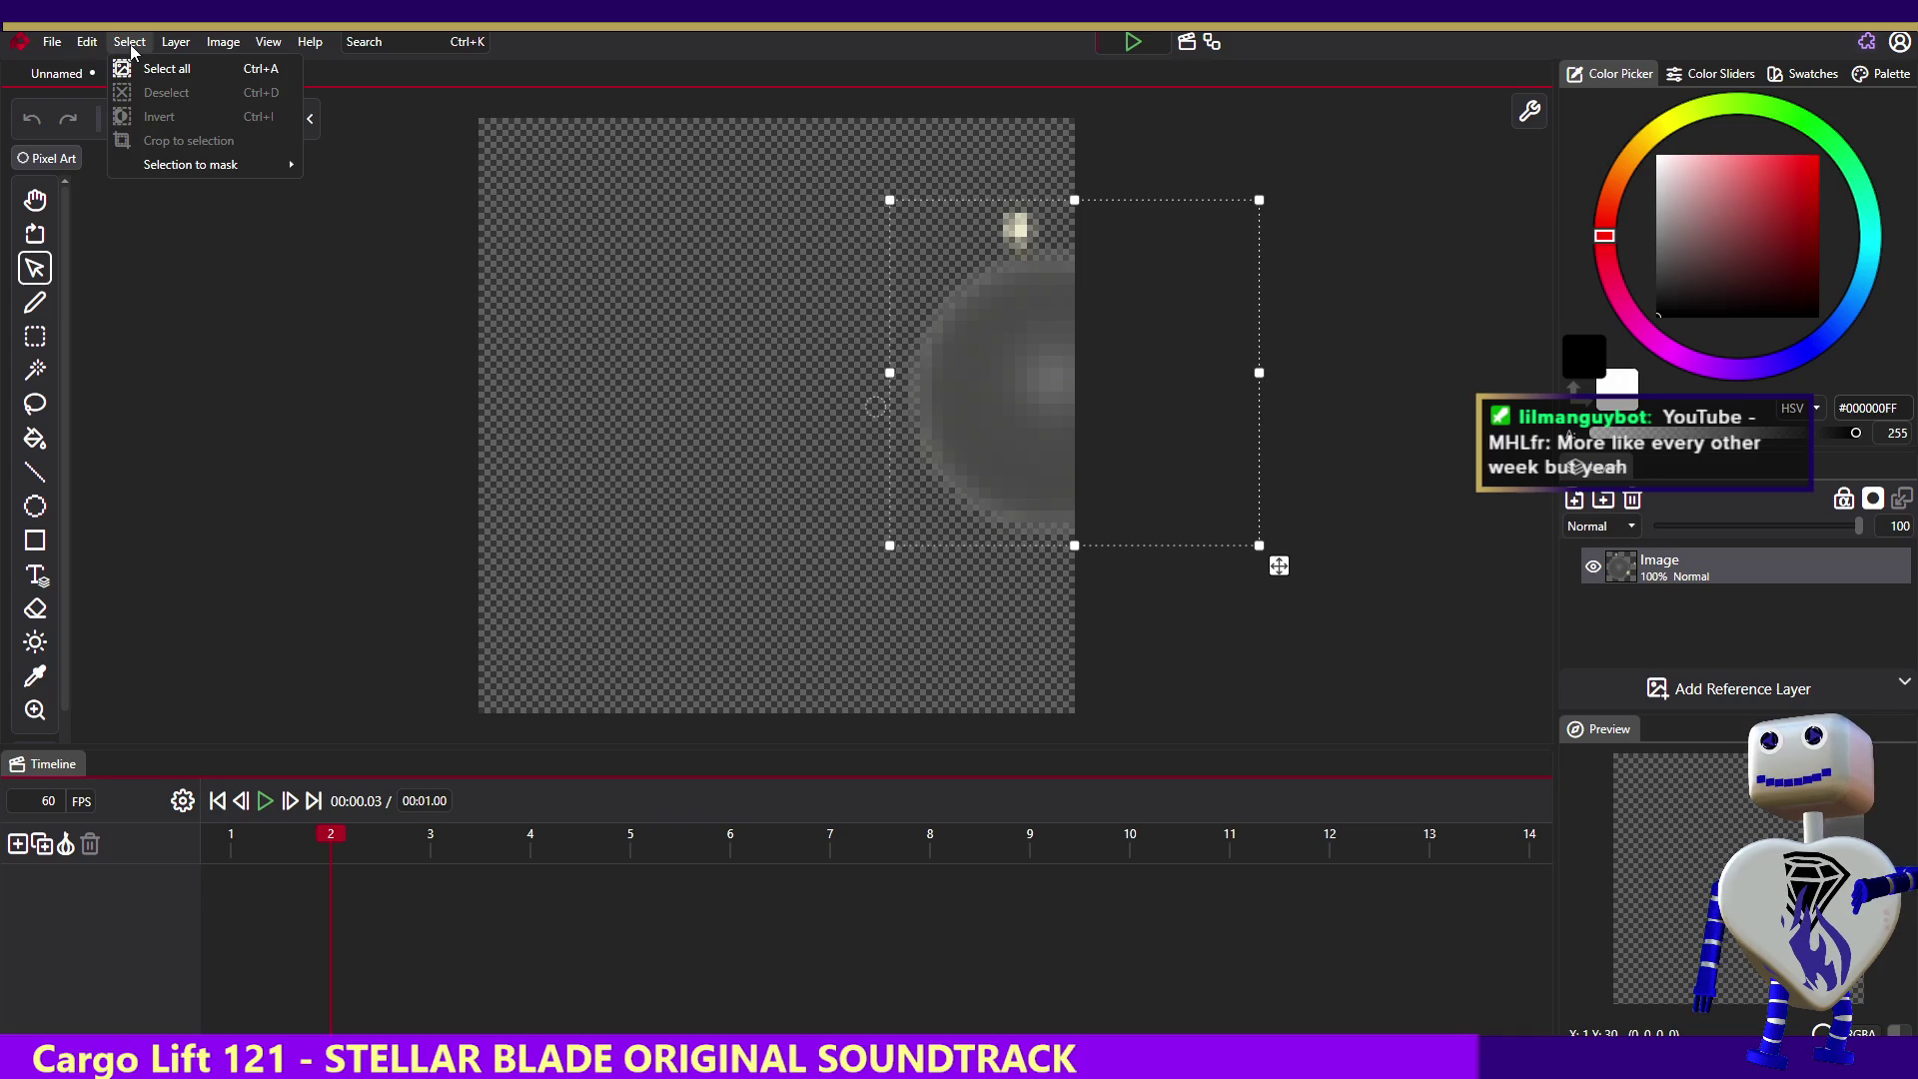
{"action": "mouse_move", "coordinate": [212, 48]}
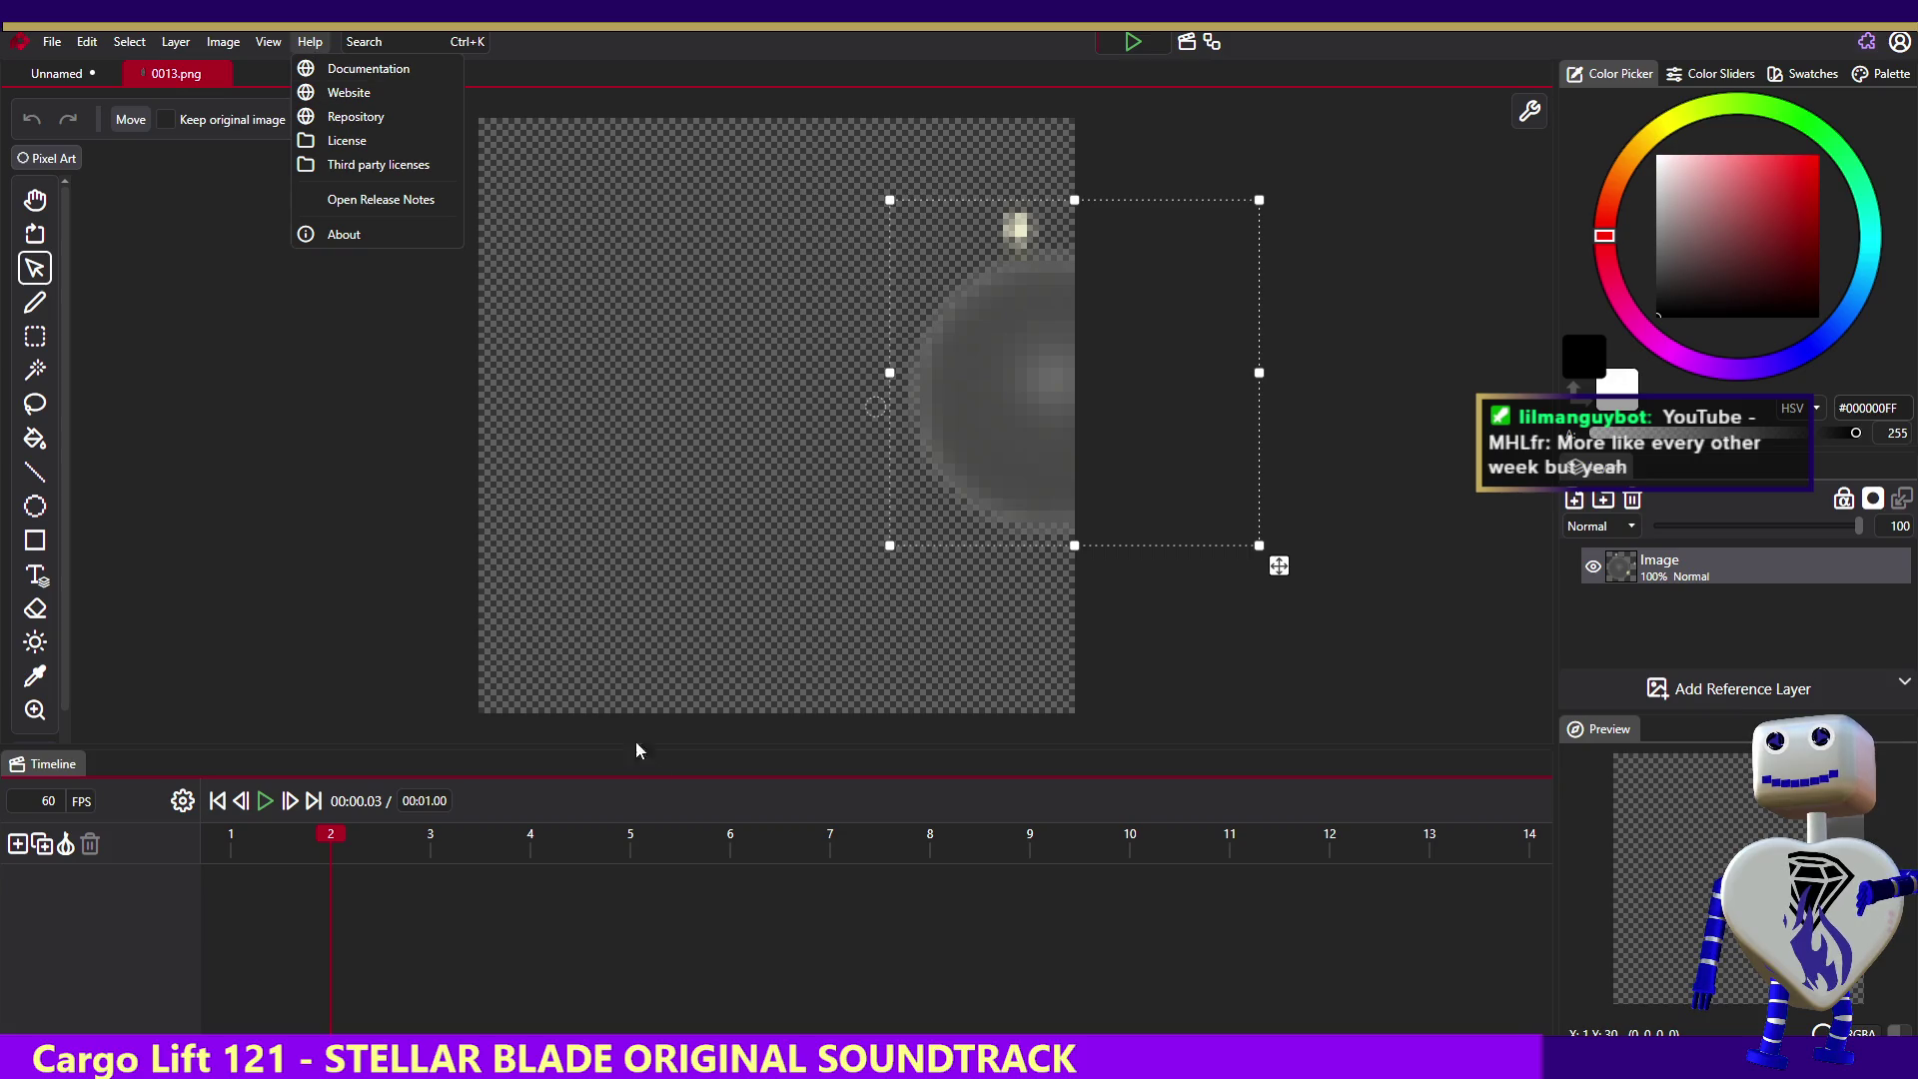
{"action": "mouse_move", "coordinate": [52, 42]}
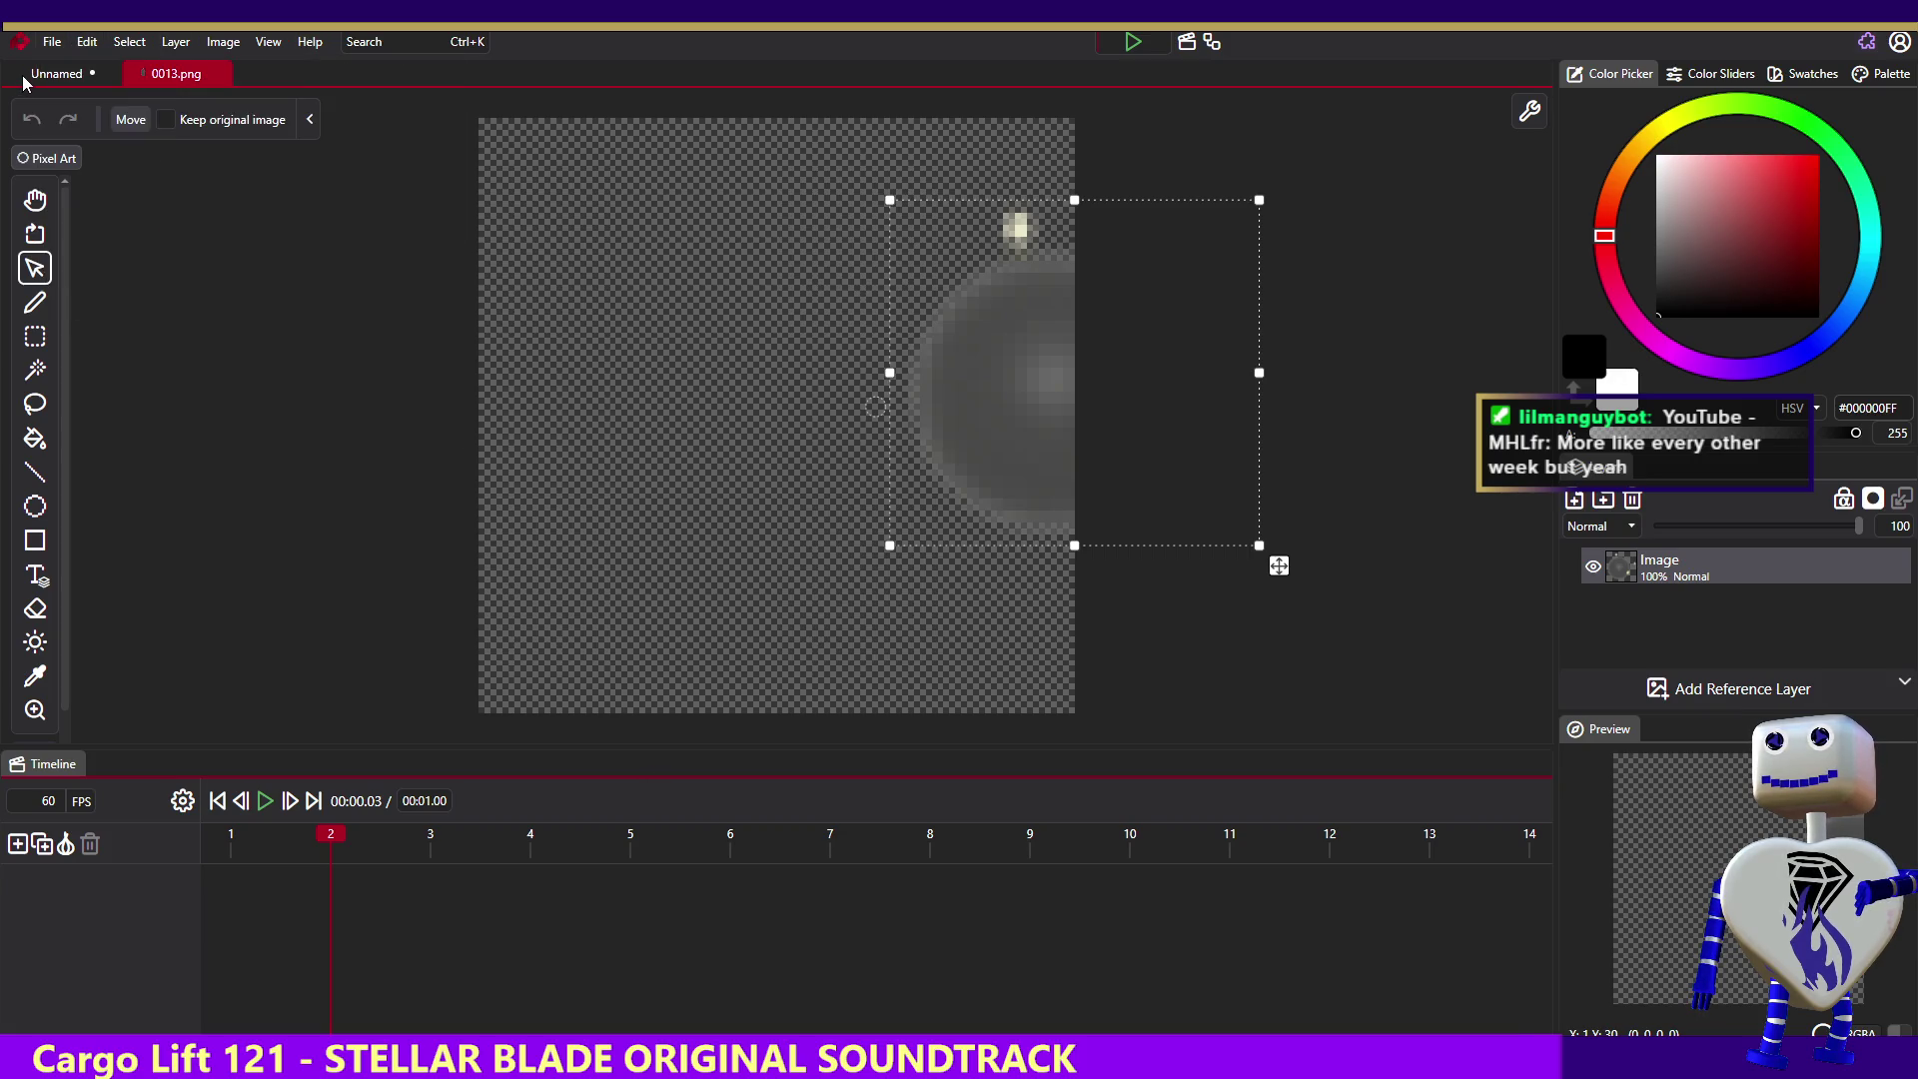
- Close 0013.png without saving its changes
{"action": "left_click", "coordinate": [30, 78]}
{"action": "left_click", "coordinate": [229, 79]}
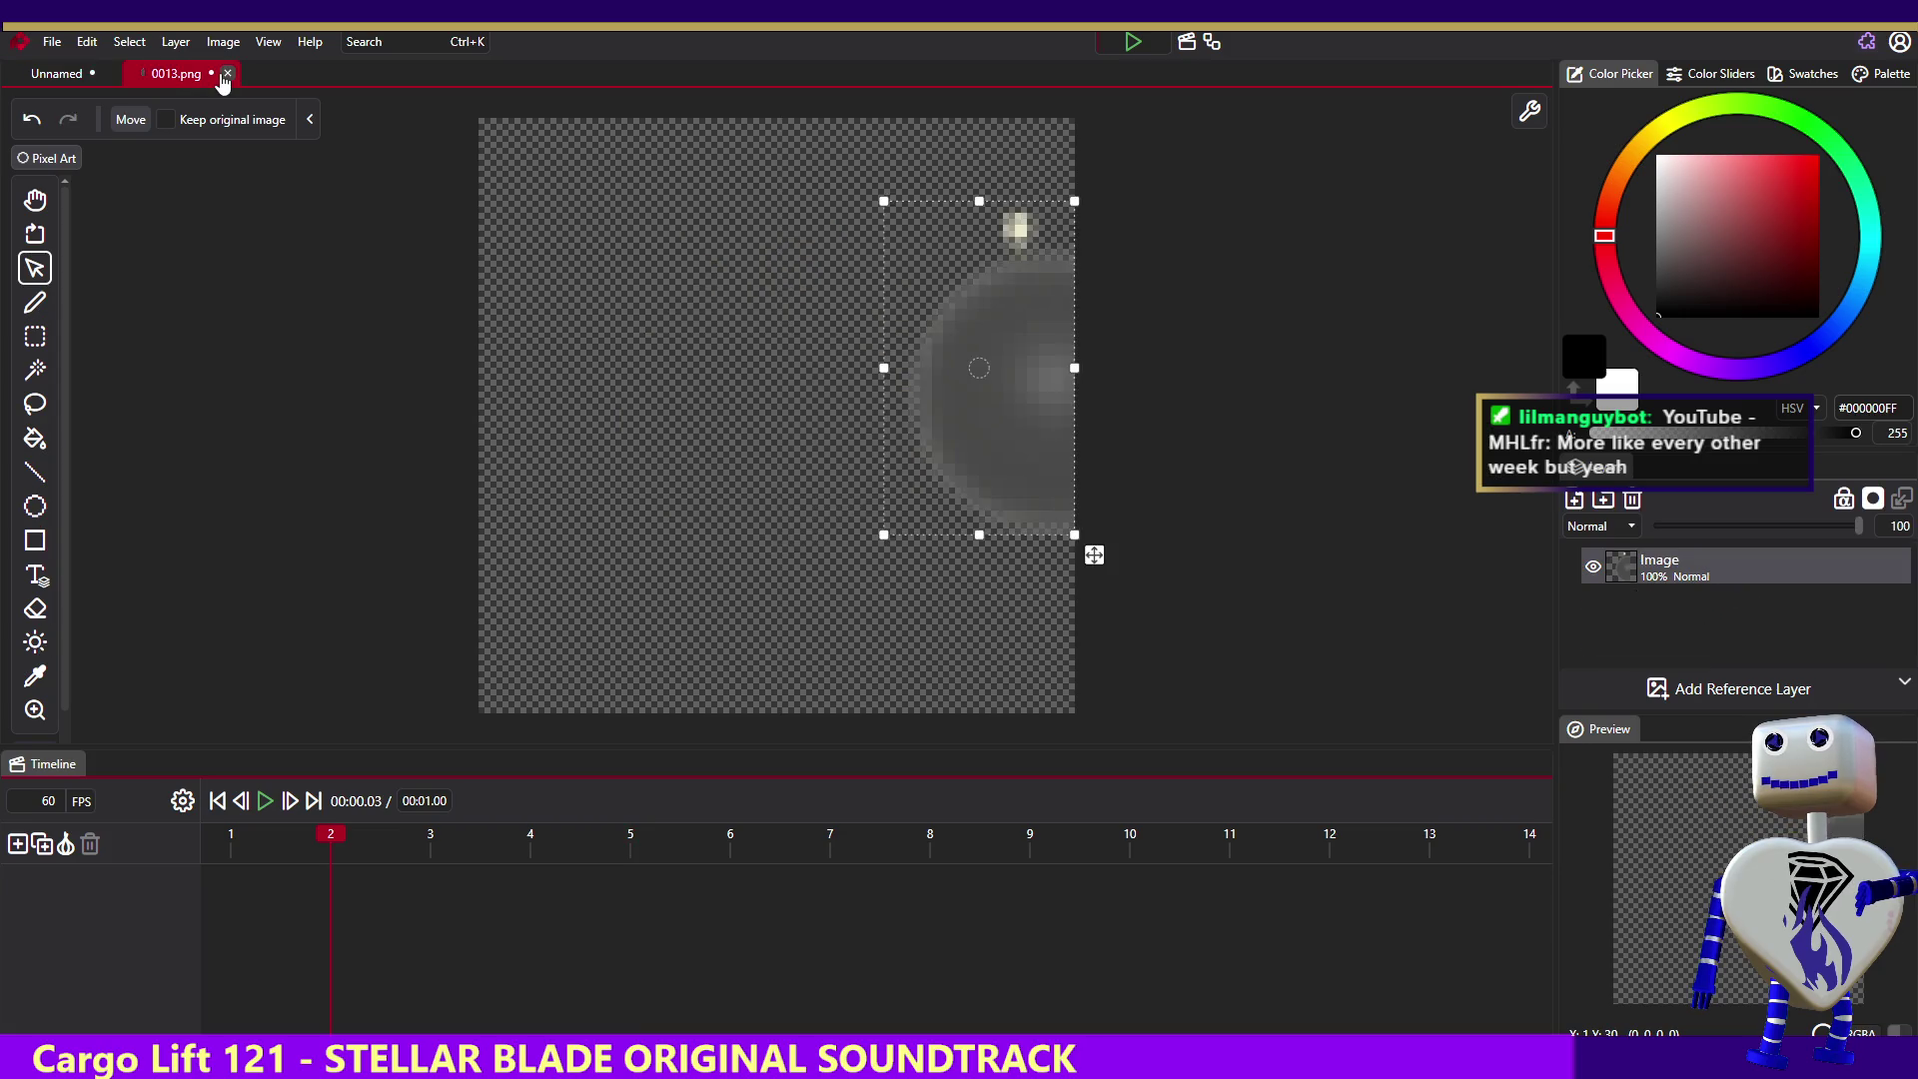
{"action": "left_click", "coordinate": [228, 78]}
{"action": "left_click", "coordinate": [951, 611]}
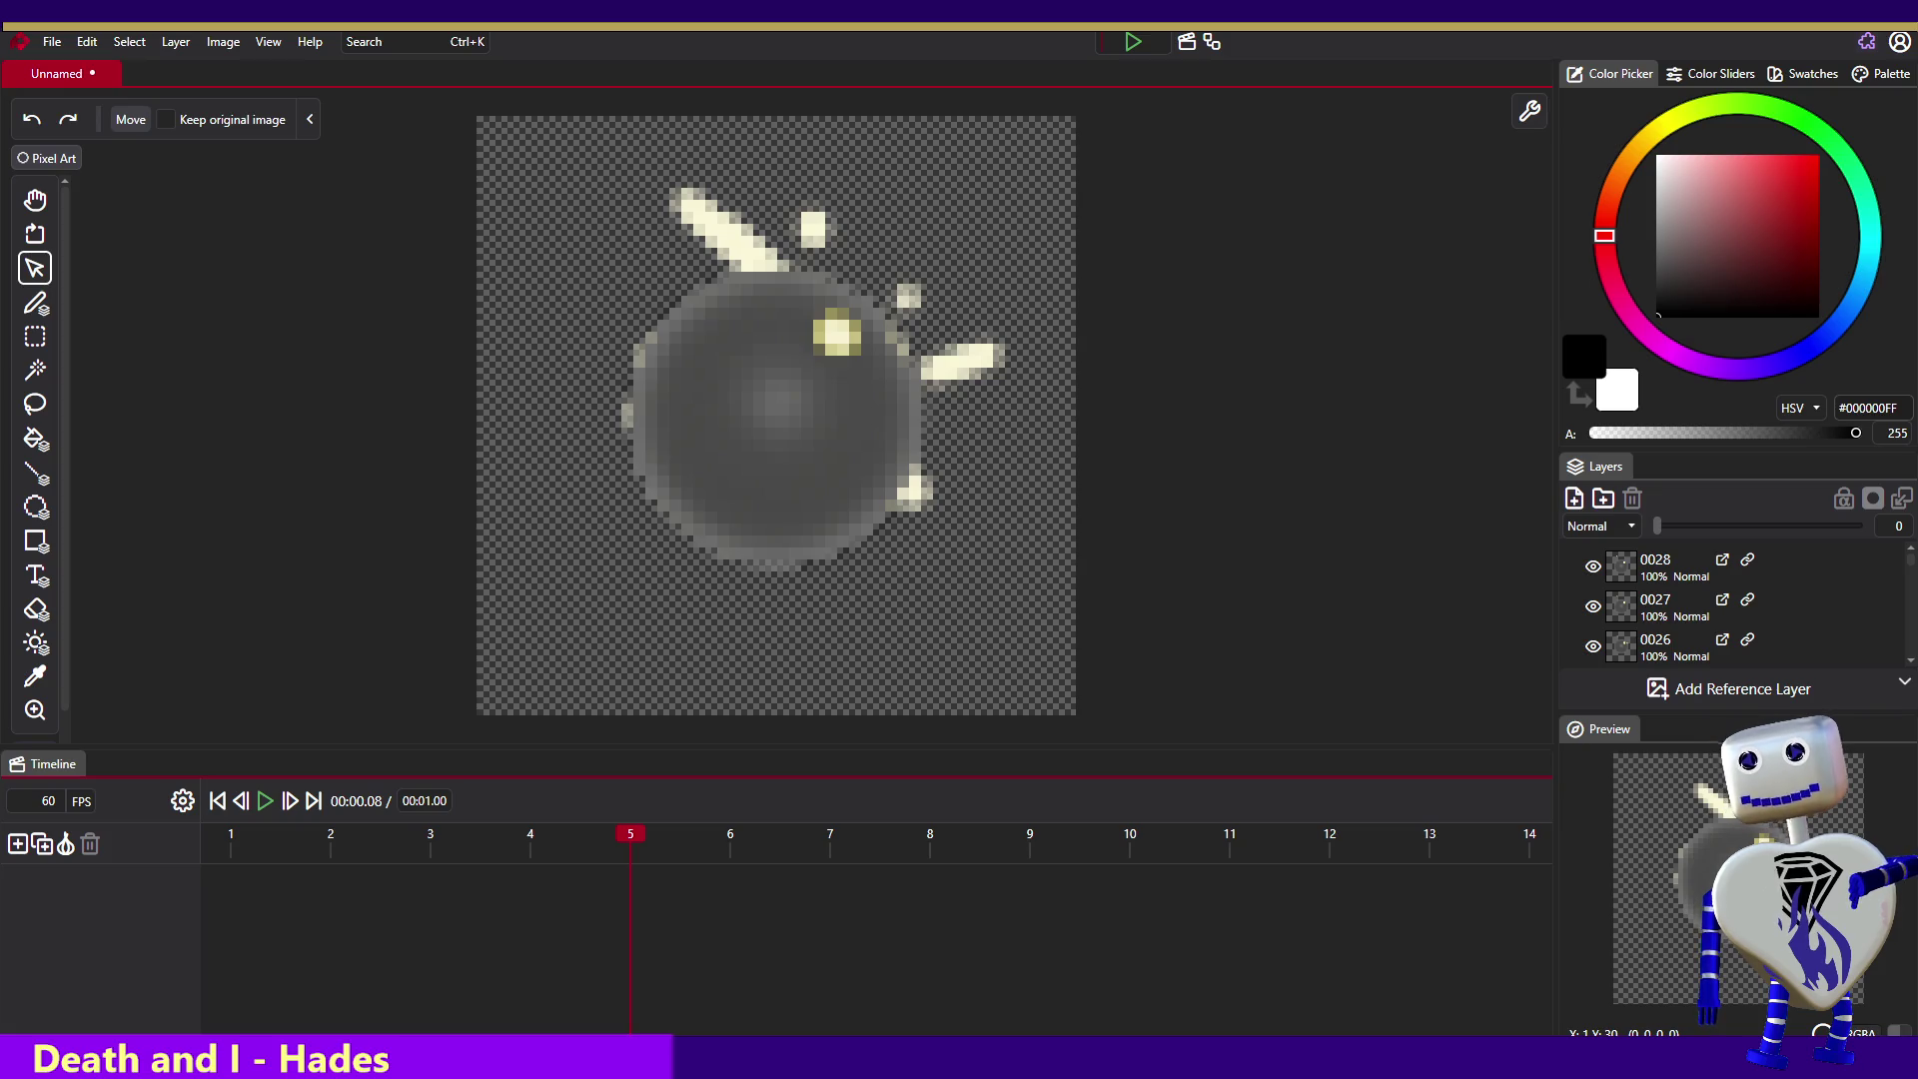
- Close the Unnamed bomb animation with Ctrl+W, choosing No to discard its changes
{"action": "left_click", "coordinate": [44, 45]}
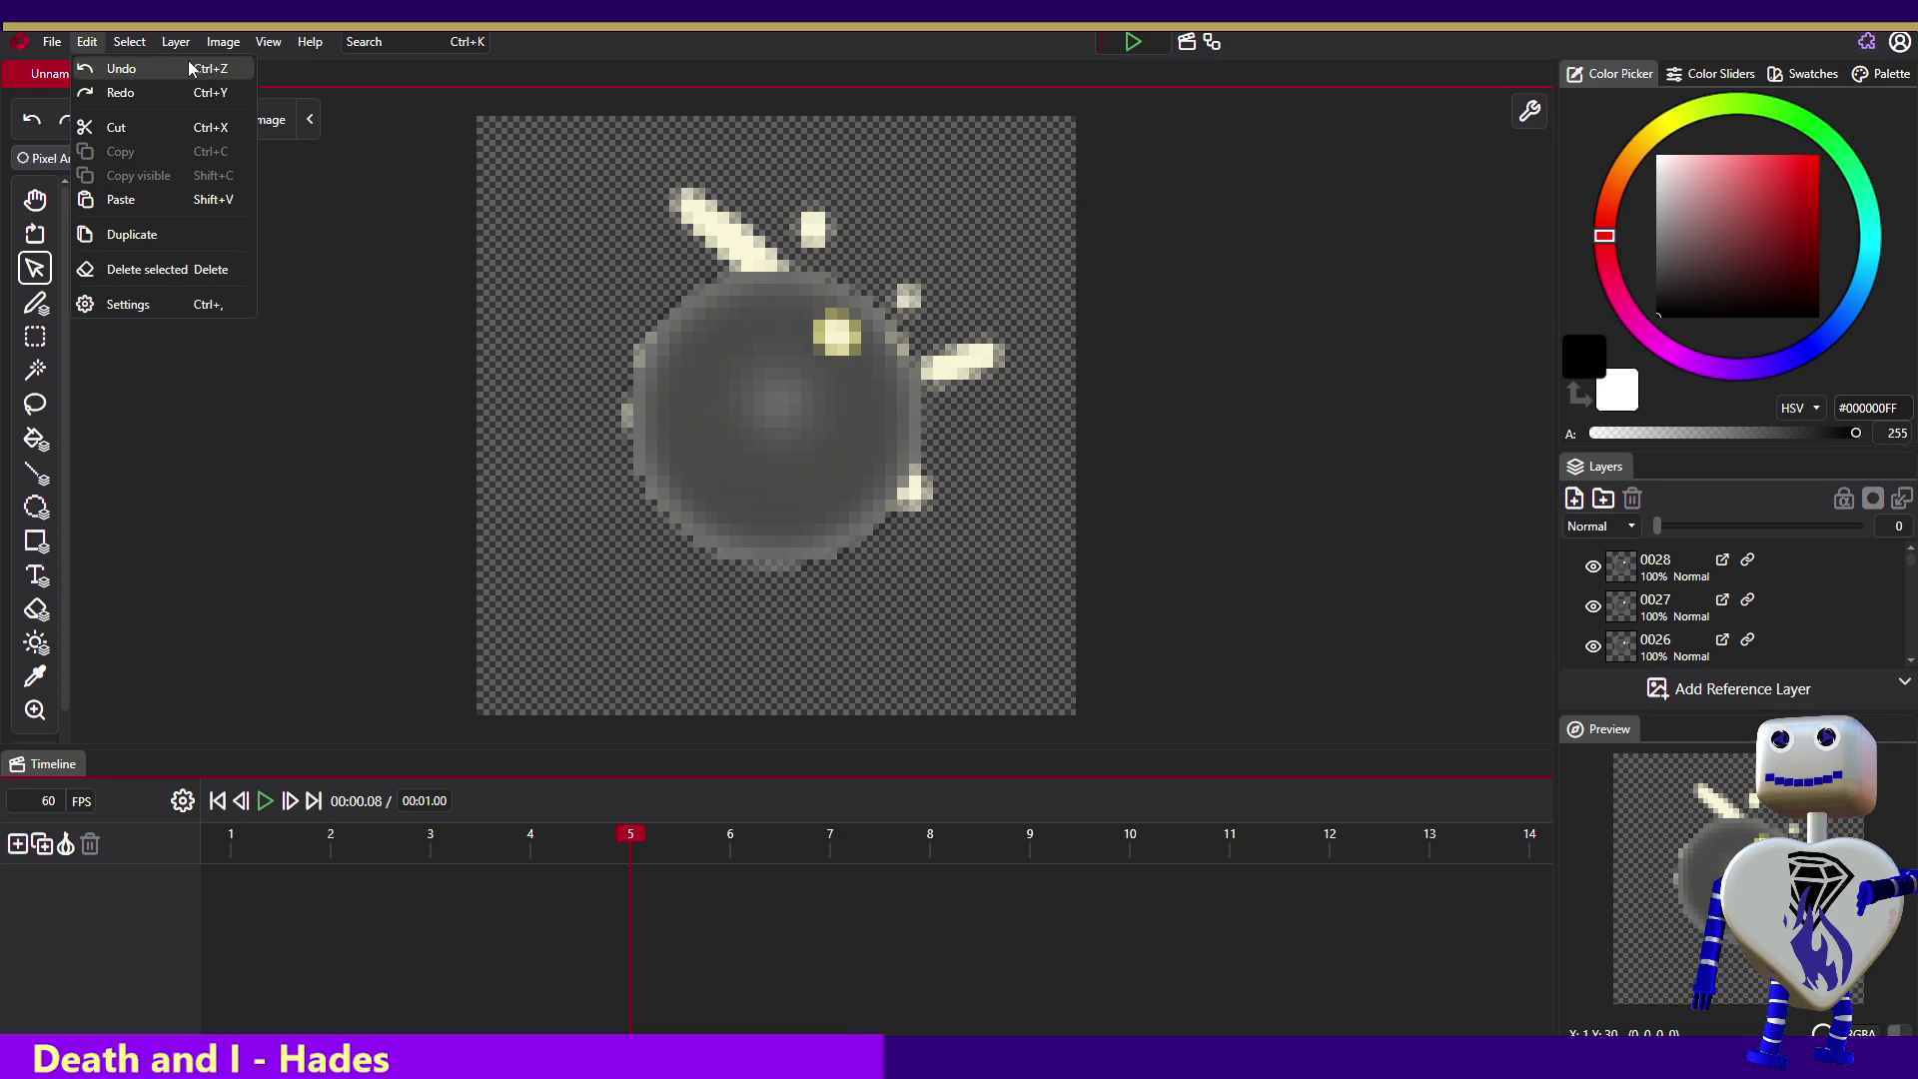
{"action": "mouse_move", "coordinate": [97, 50]}
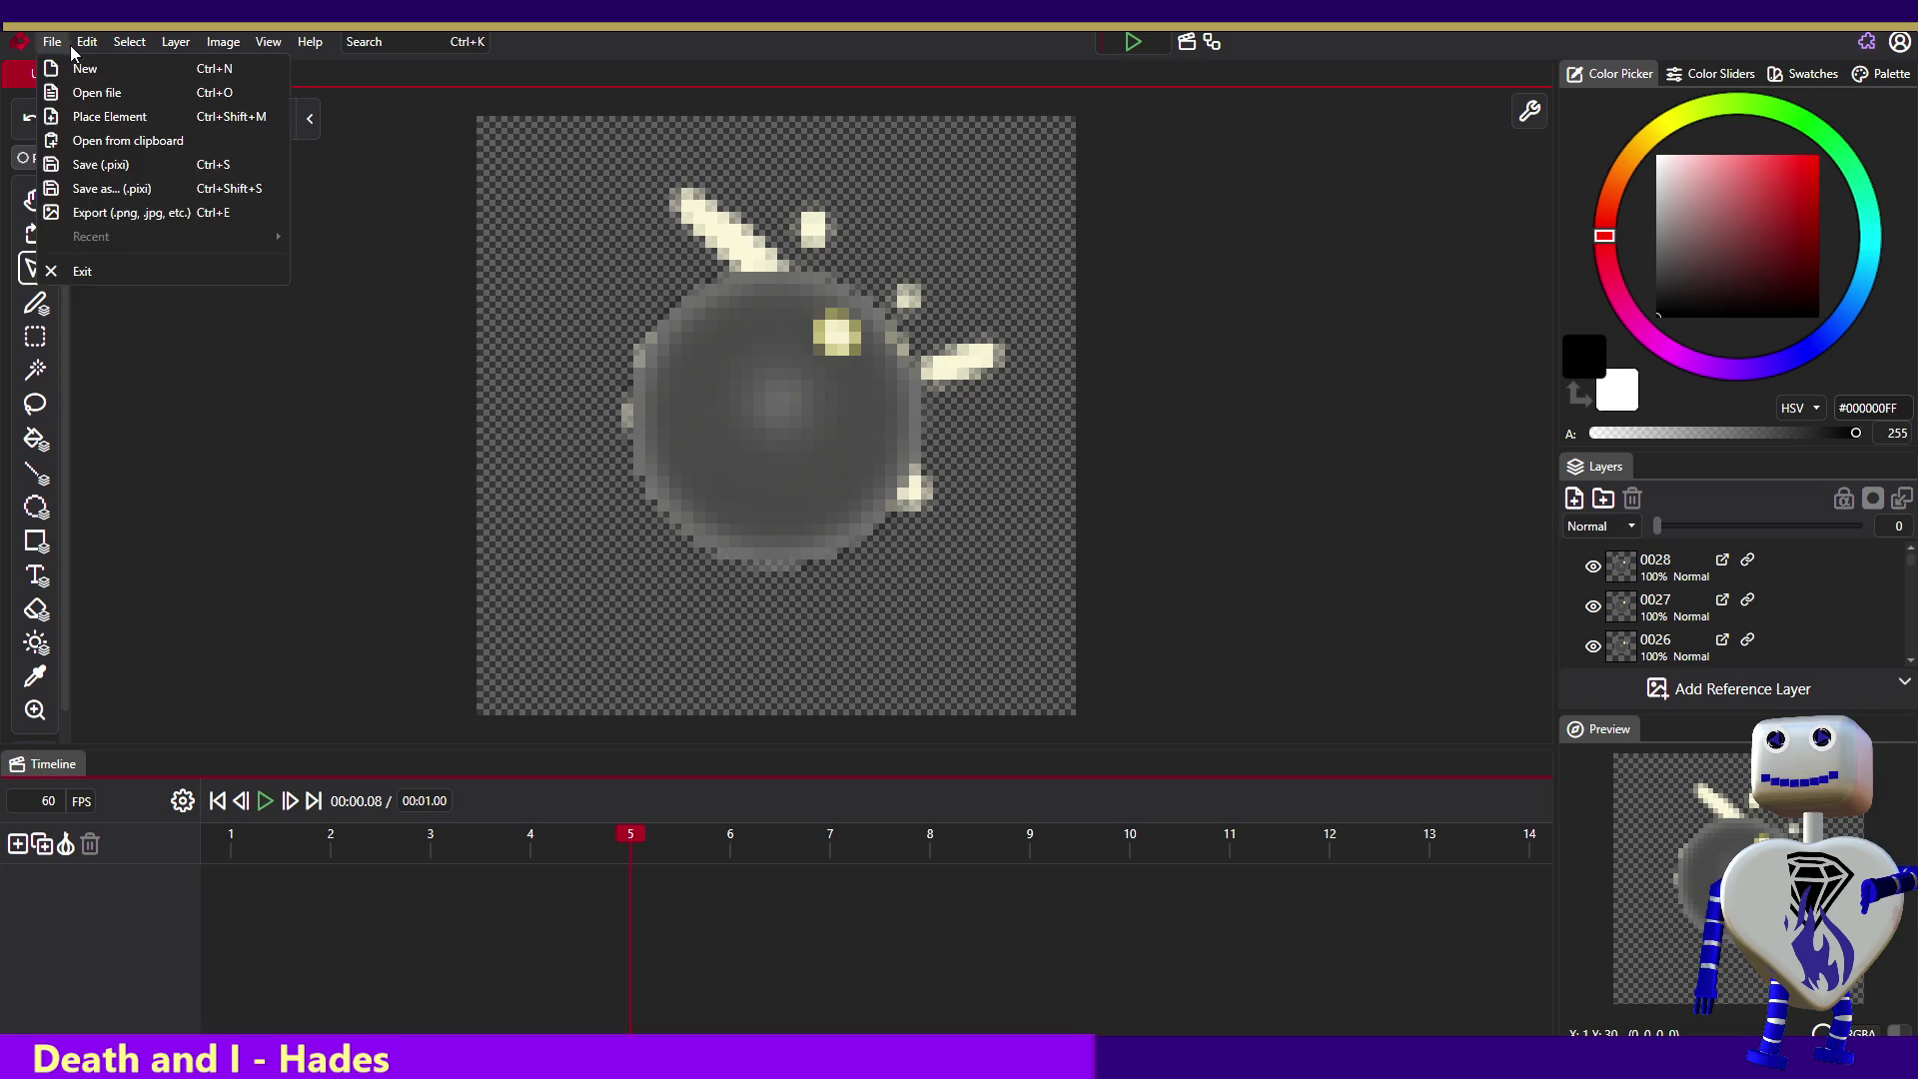
{"action": "key", "text": "ctrl+w"}
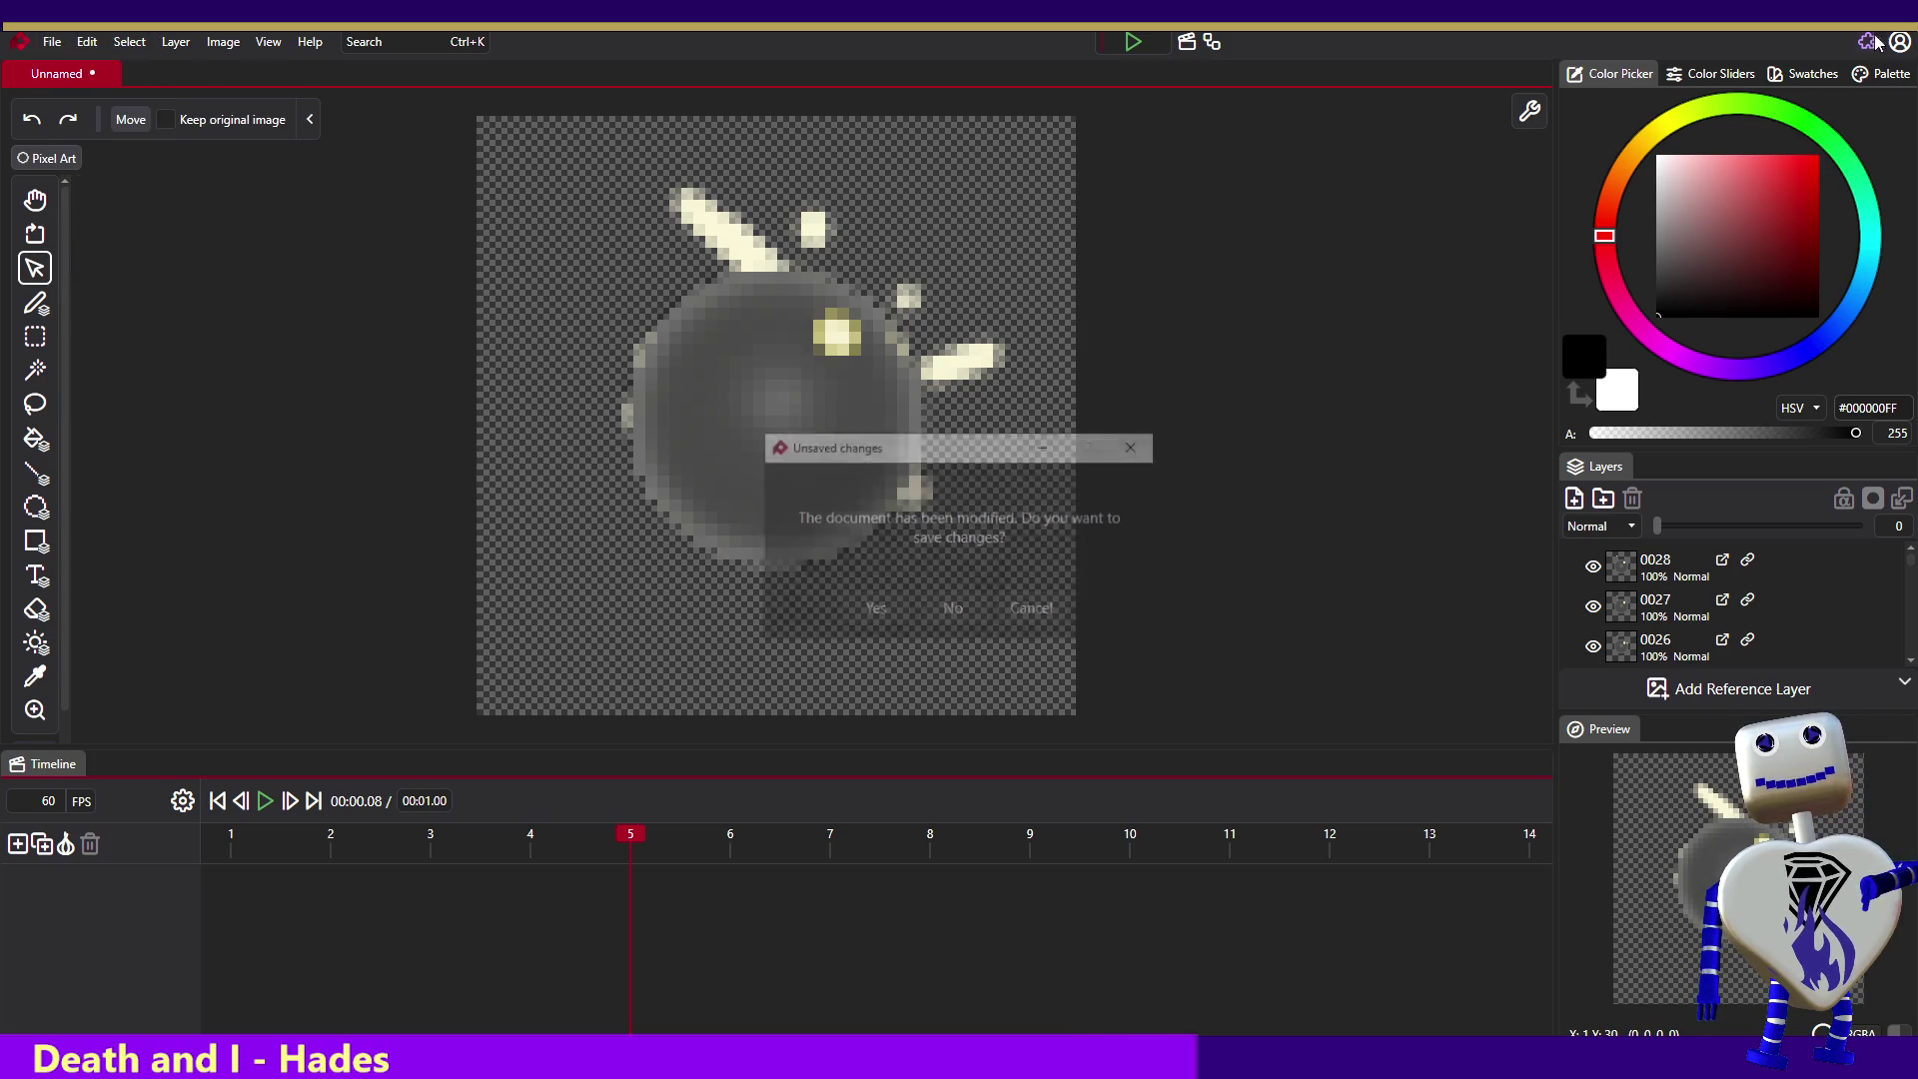
{"action": "left_click", "coordinate": [950, 609]}
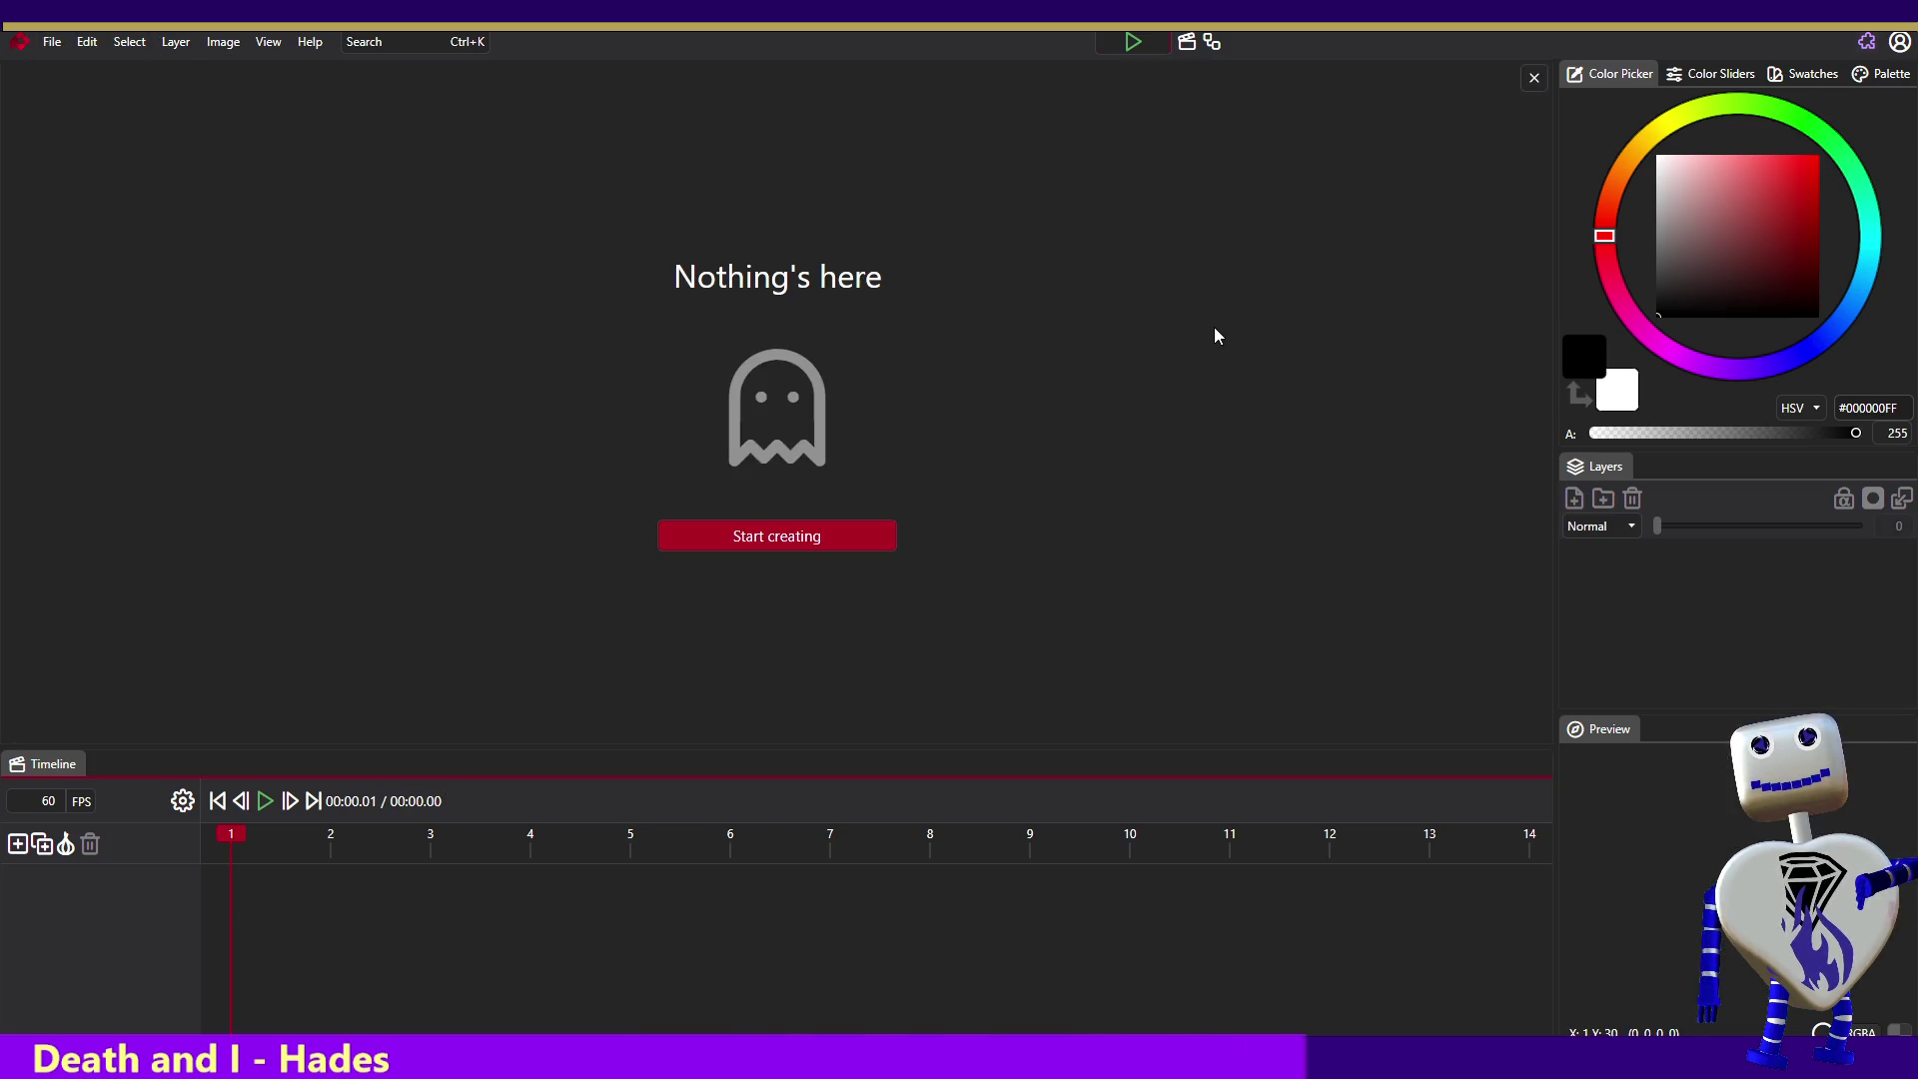
{"action": "key", "text": "alt+Tab"}
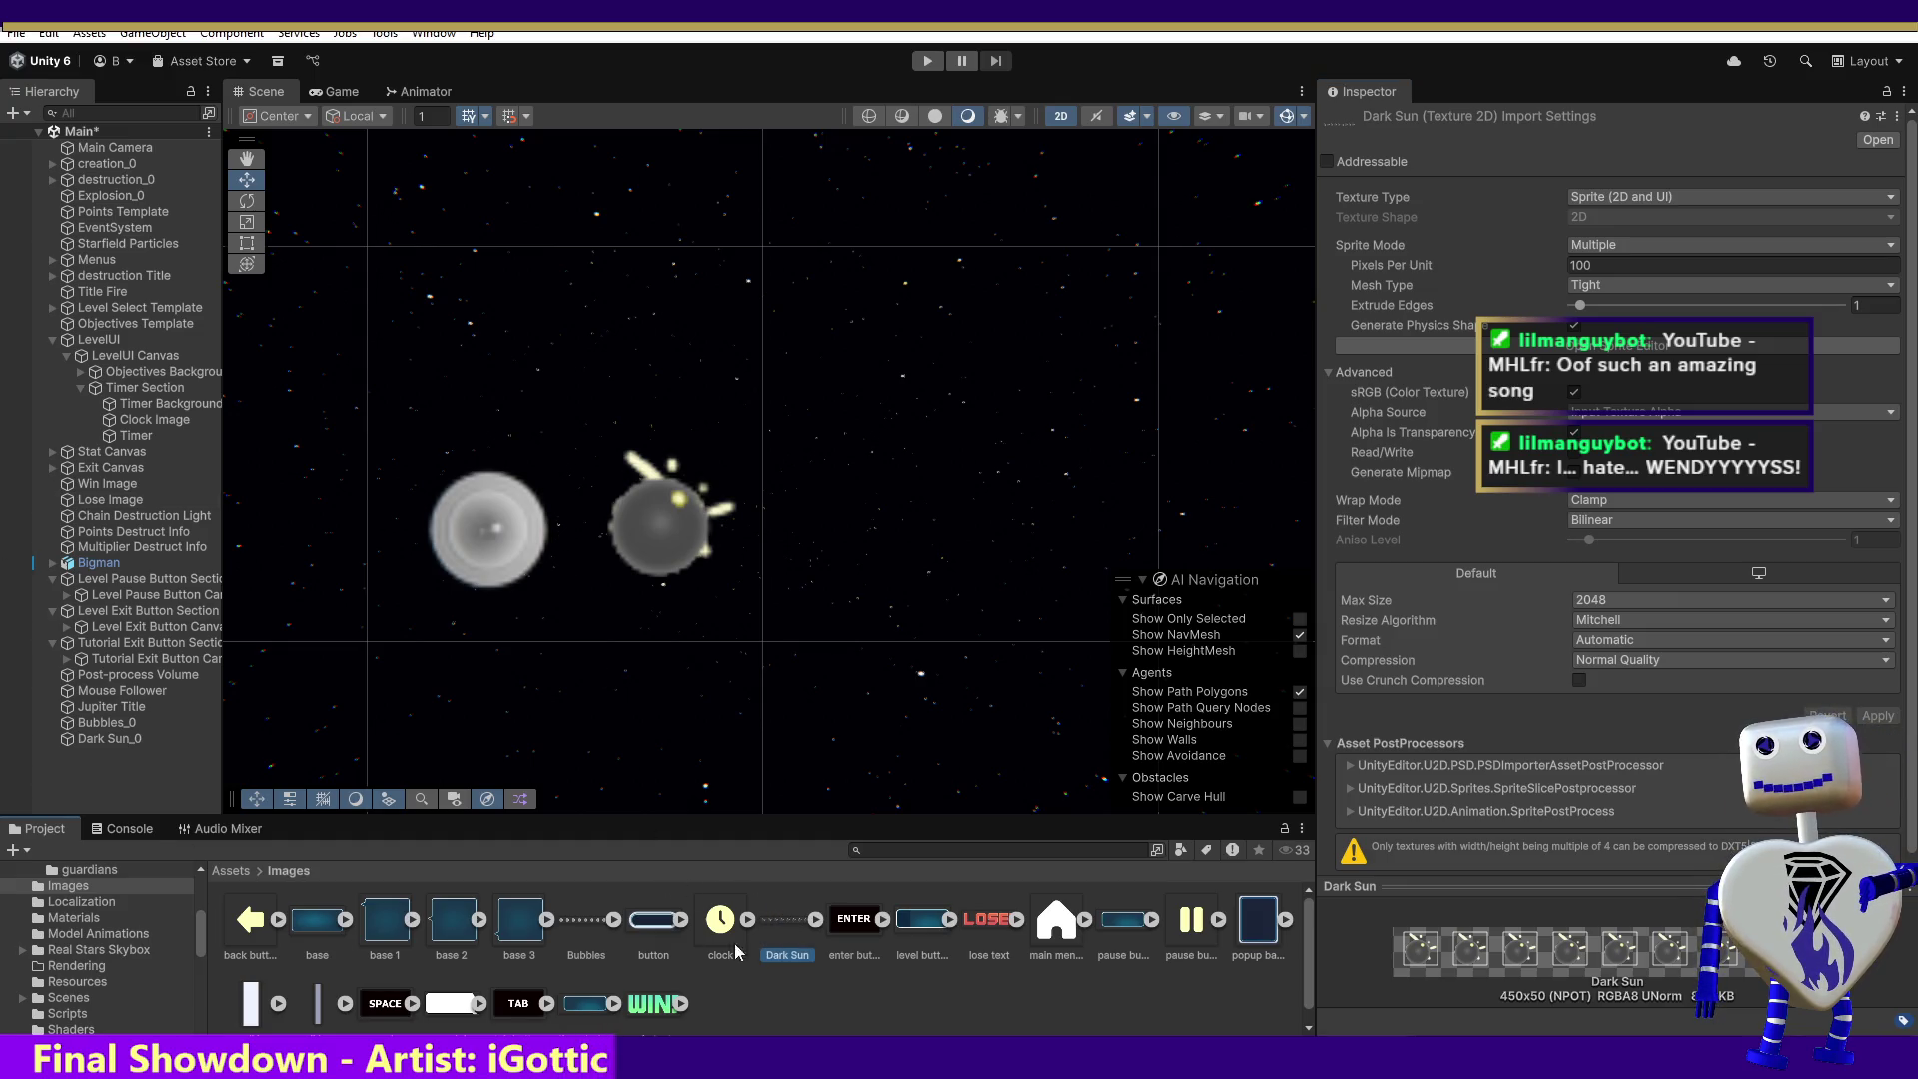
- Delete the Bubbles and Dark Sun sprites from the Images folder
{"action": "left_click", "coordinate": [584, 921], "text": "ctrl"}
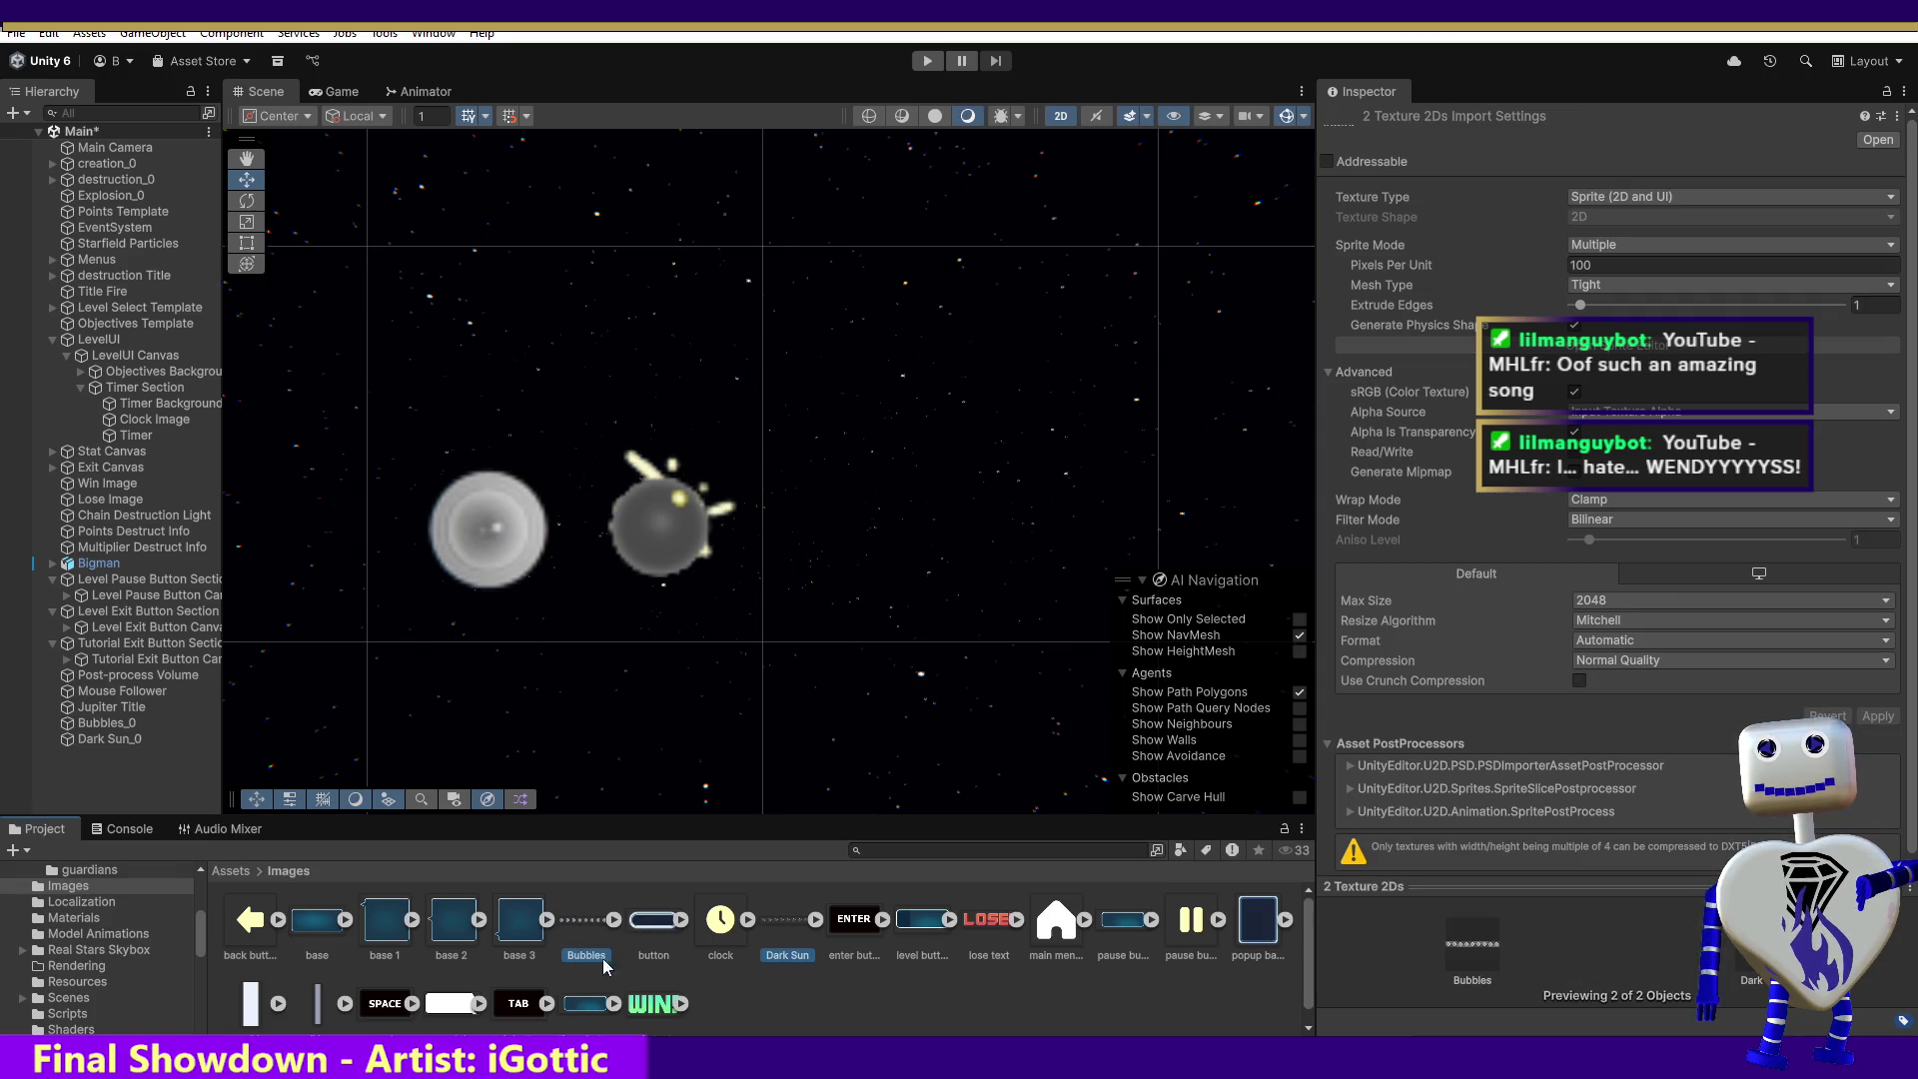
{"action": "key", "text": "Delete"}
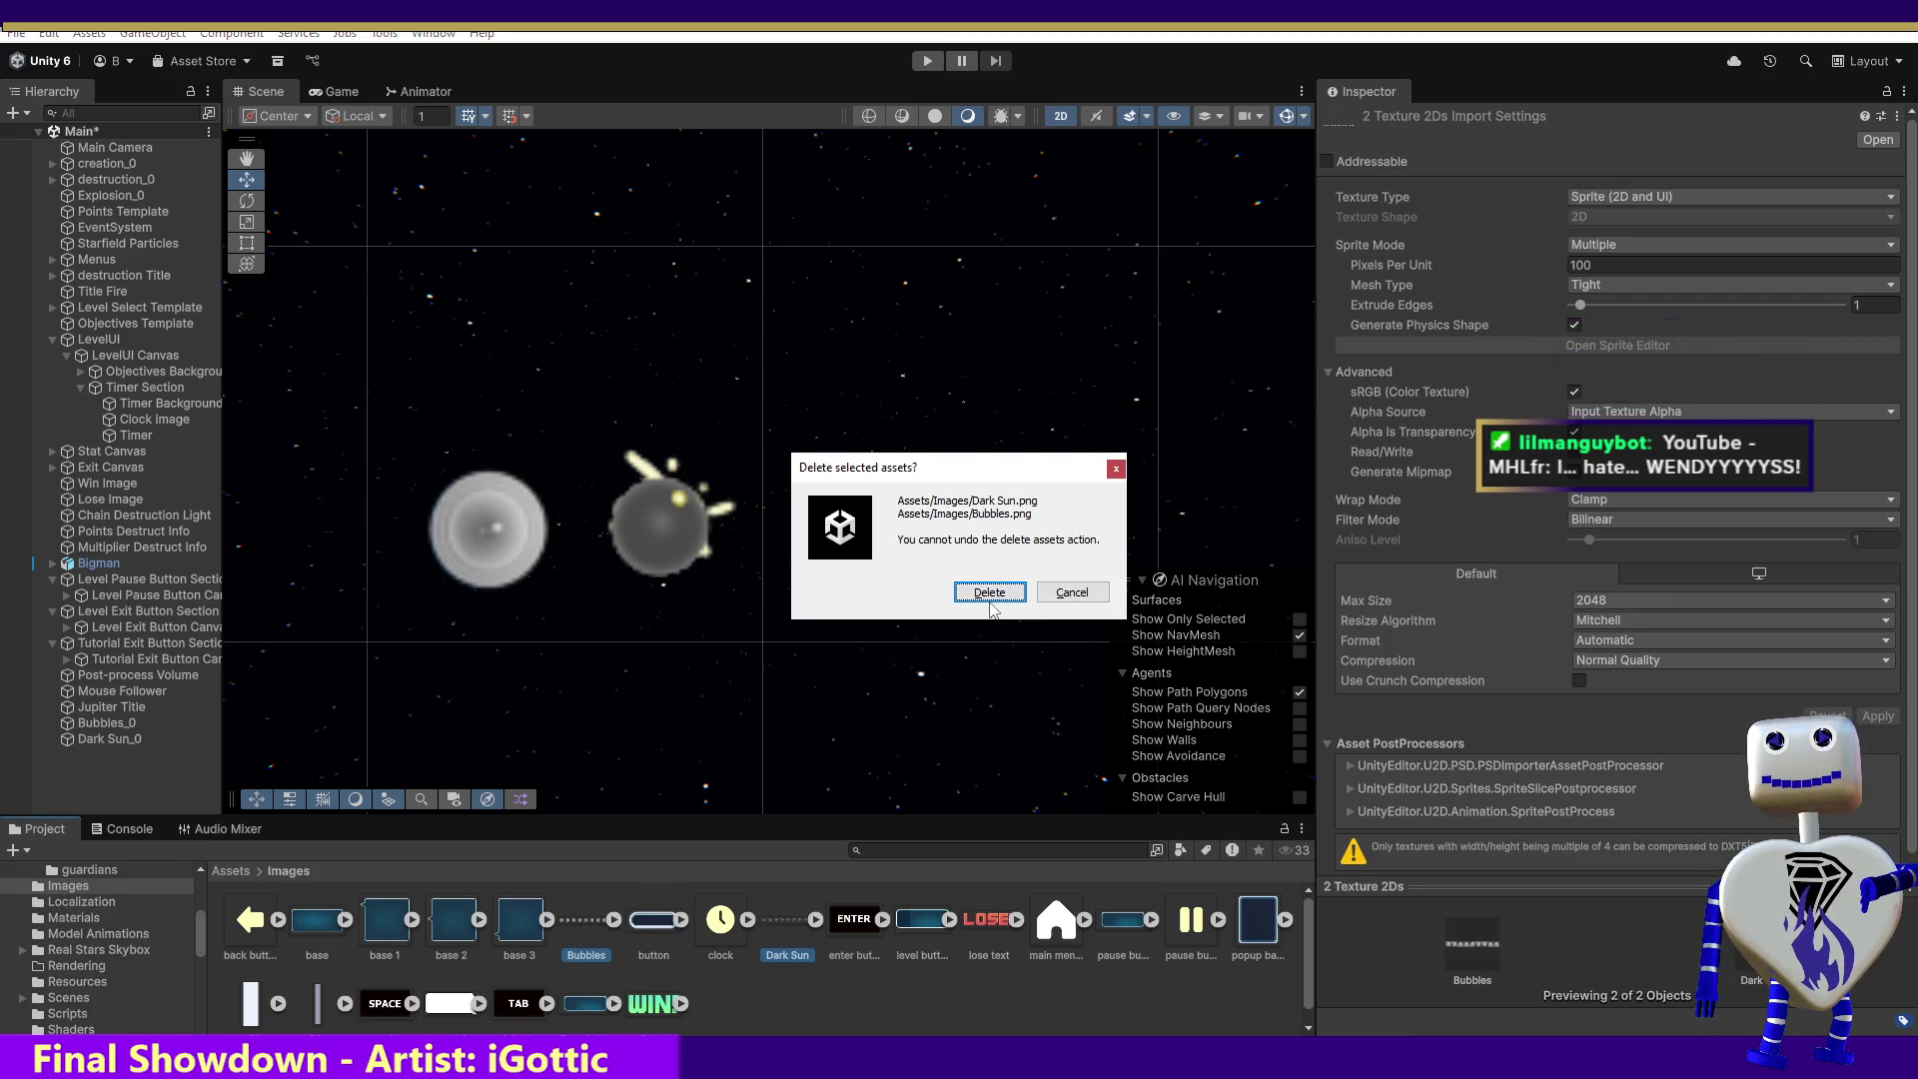
{"action": "key", "text": "Return"}
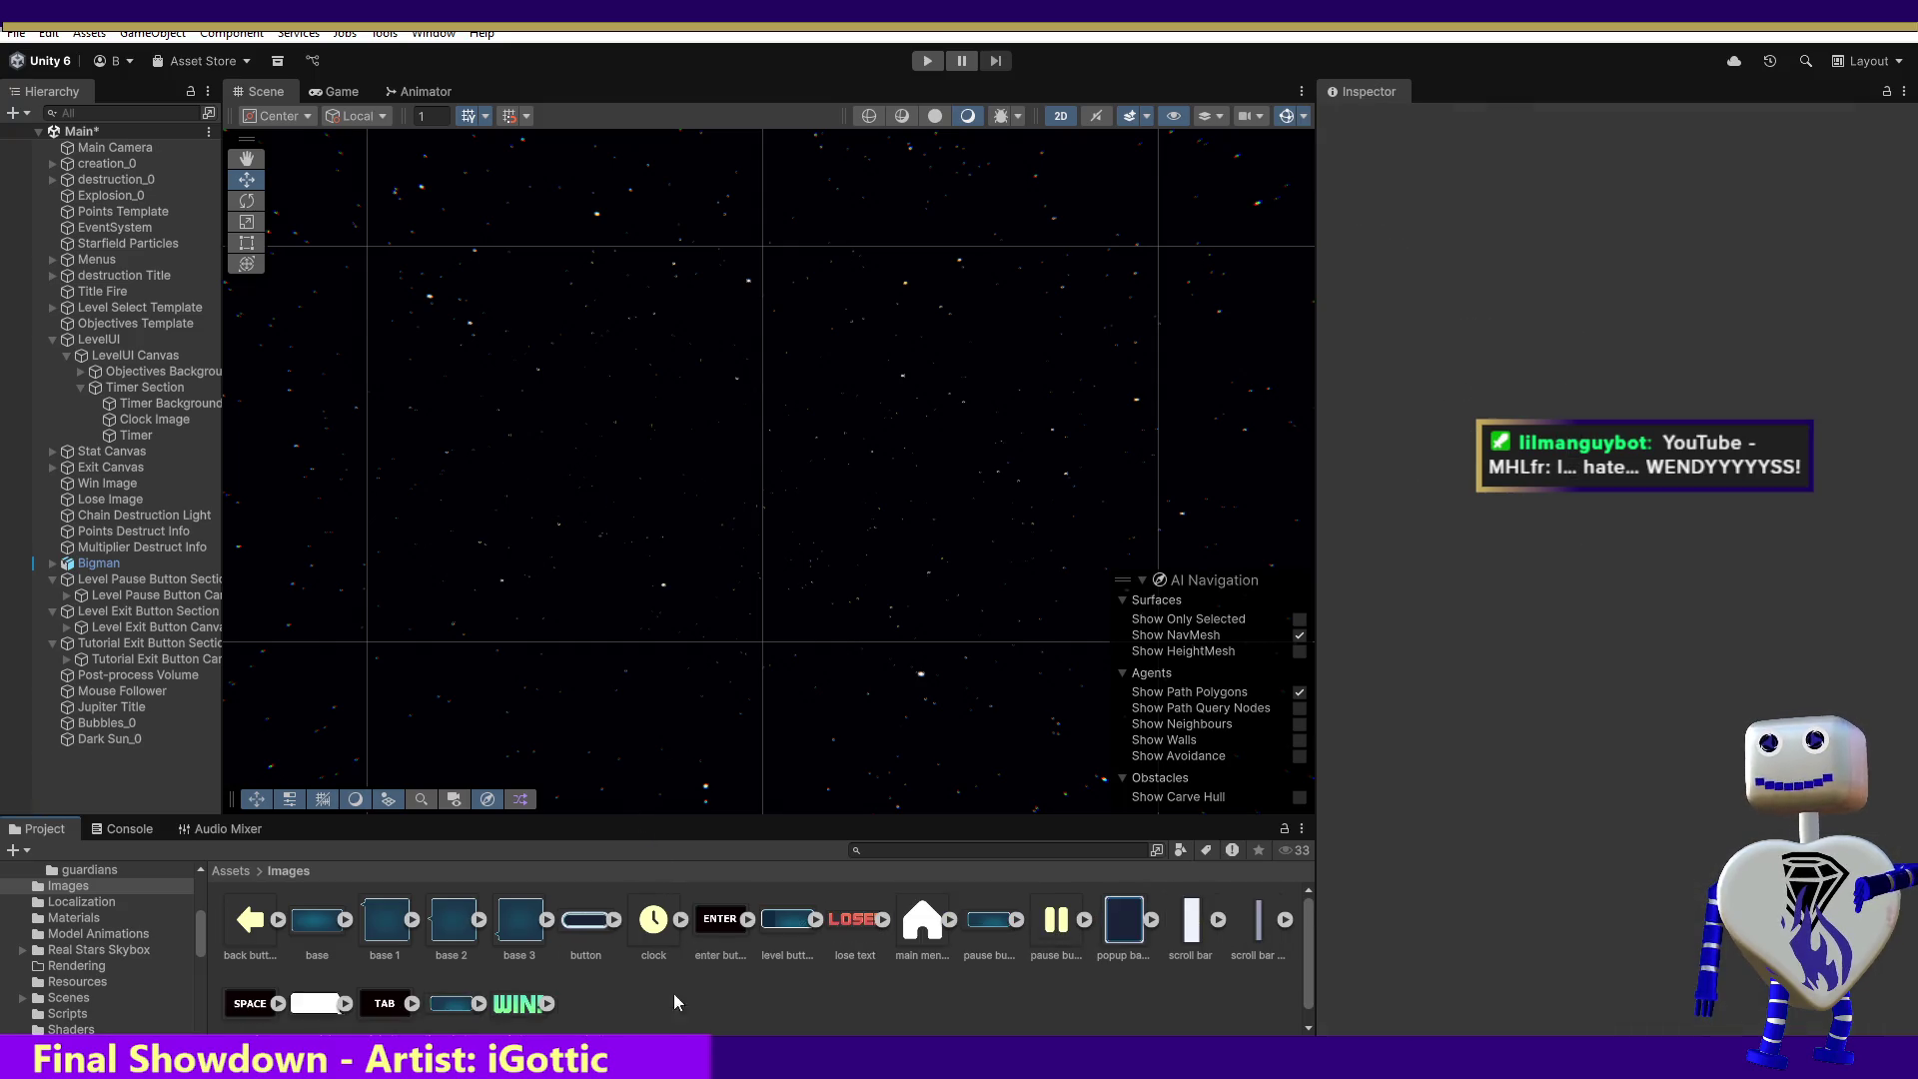
- In Animations, delete the Bubbles and Dark Sun clips and their Bubbles_0 and Dark Sun_0 controllers
{"action": "left_click_drag", "start_coordinate": [197, 945], "coordinate": [207, 904]}
{"action": "left_click", "coordinate": [100, 971]}
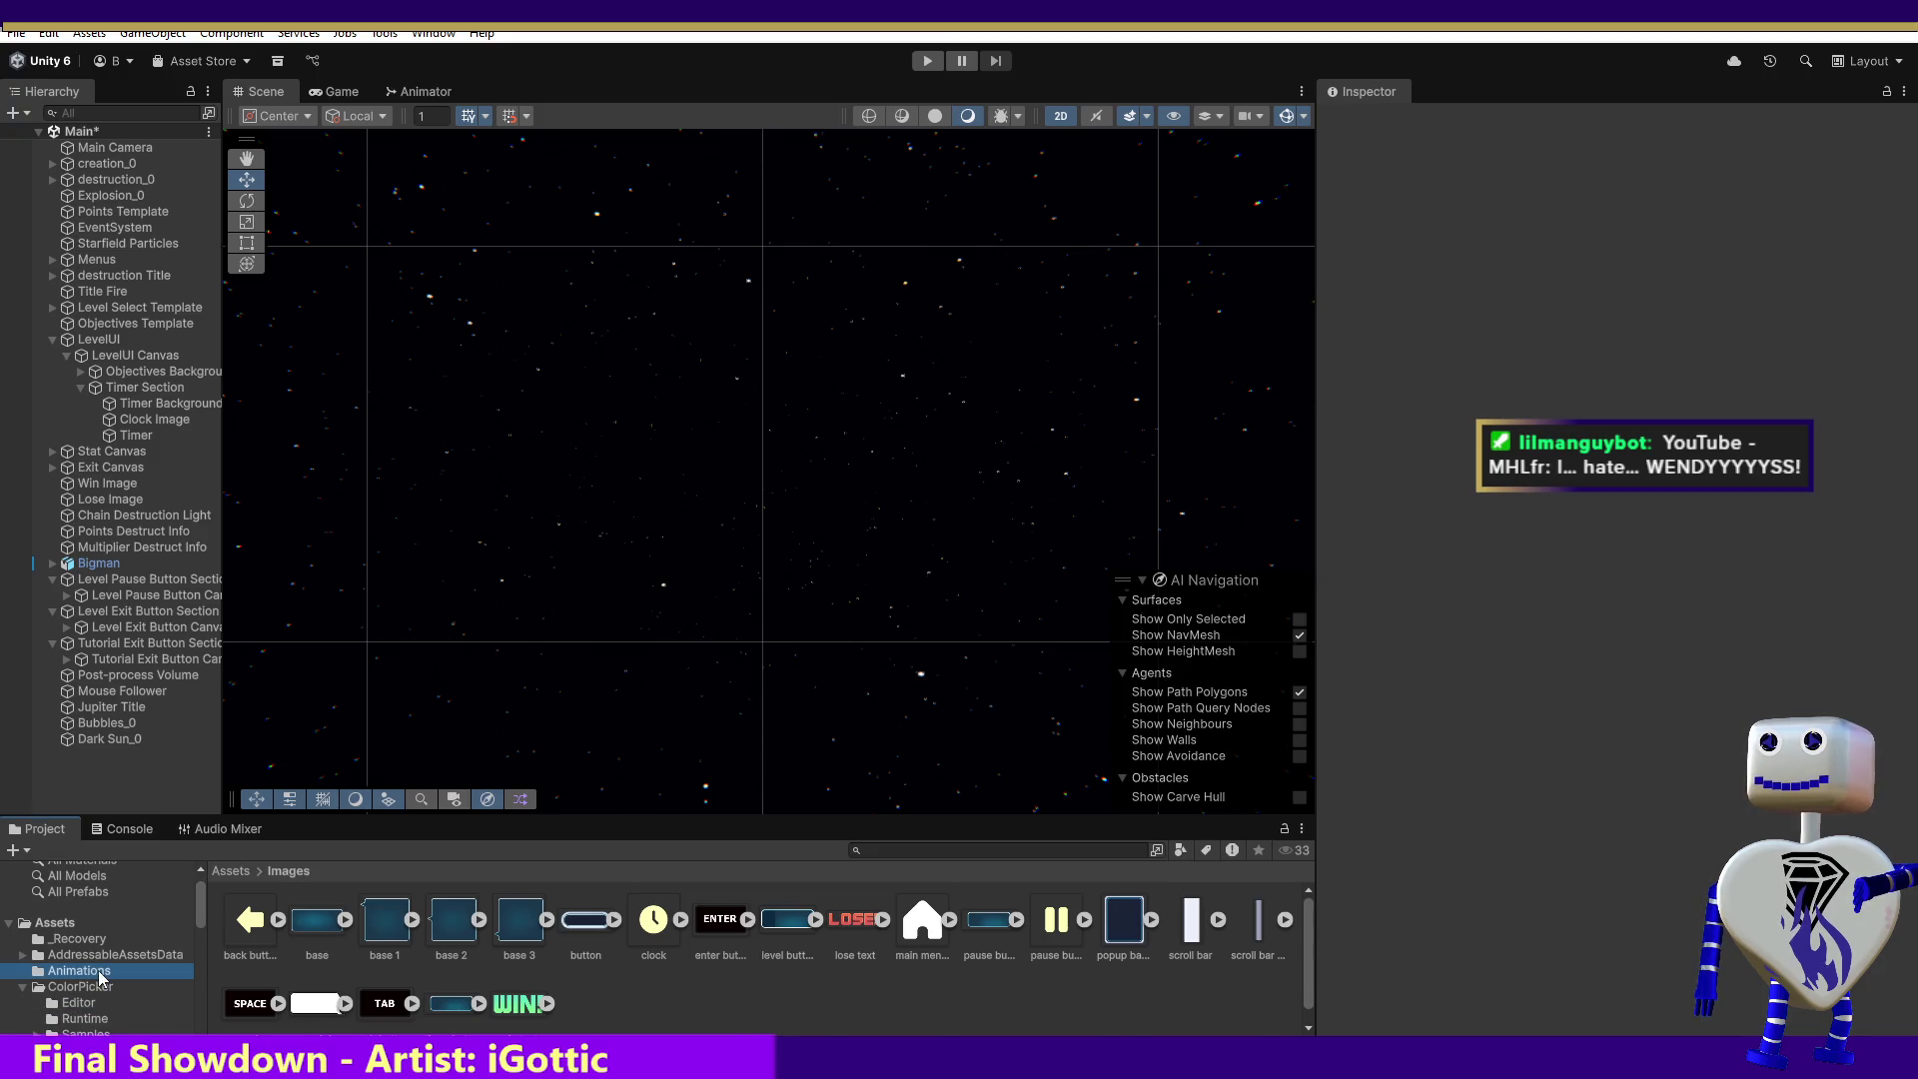
{"action": "left_click", "coordinate": [244, 939]}
{"action": "left_click", "coordinate": [321, 933], "text": "ctrl"}
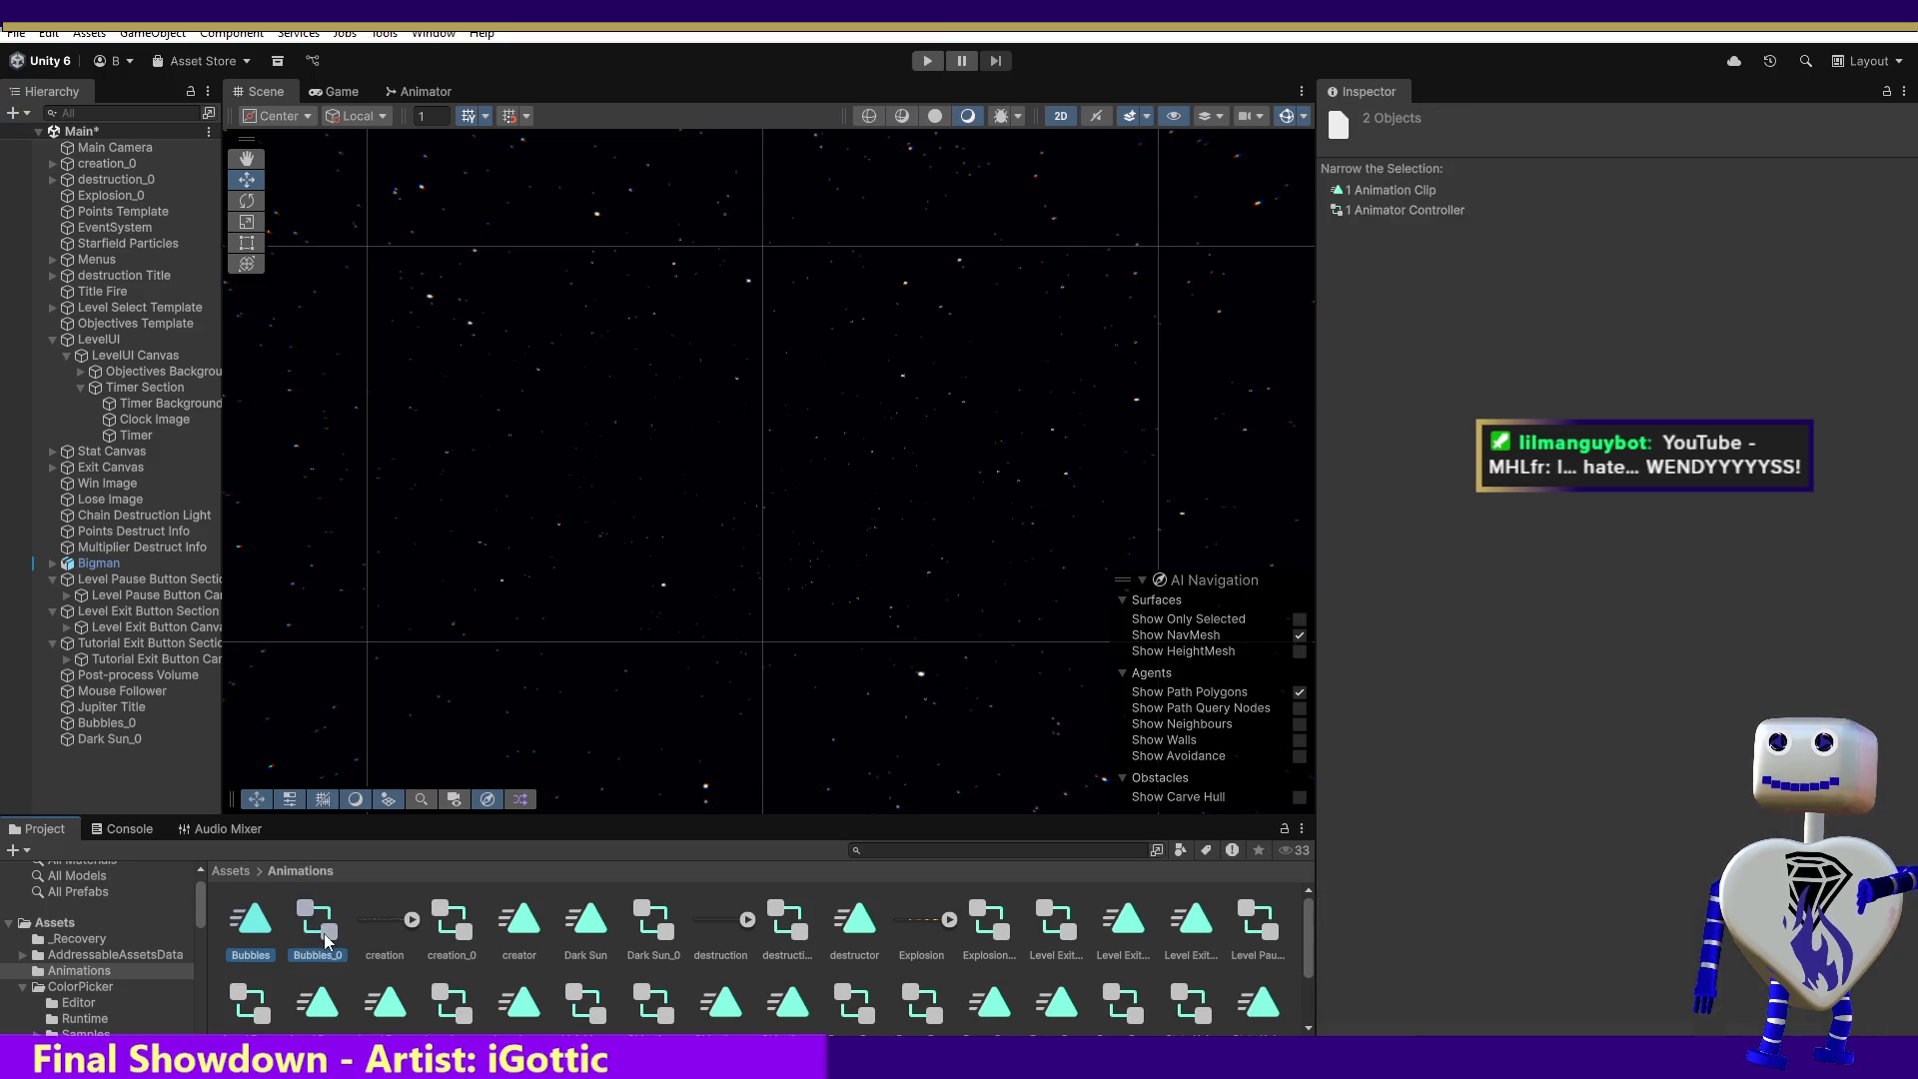
{"action": "left_click", "coordinate": [582, 932], "text": "ctrl"}
{"action": "left_click", "coordinate": [656, 932], "text": "ctrl"}
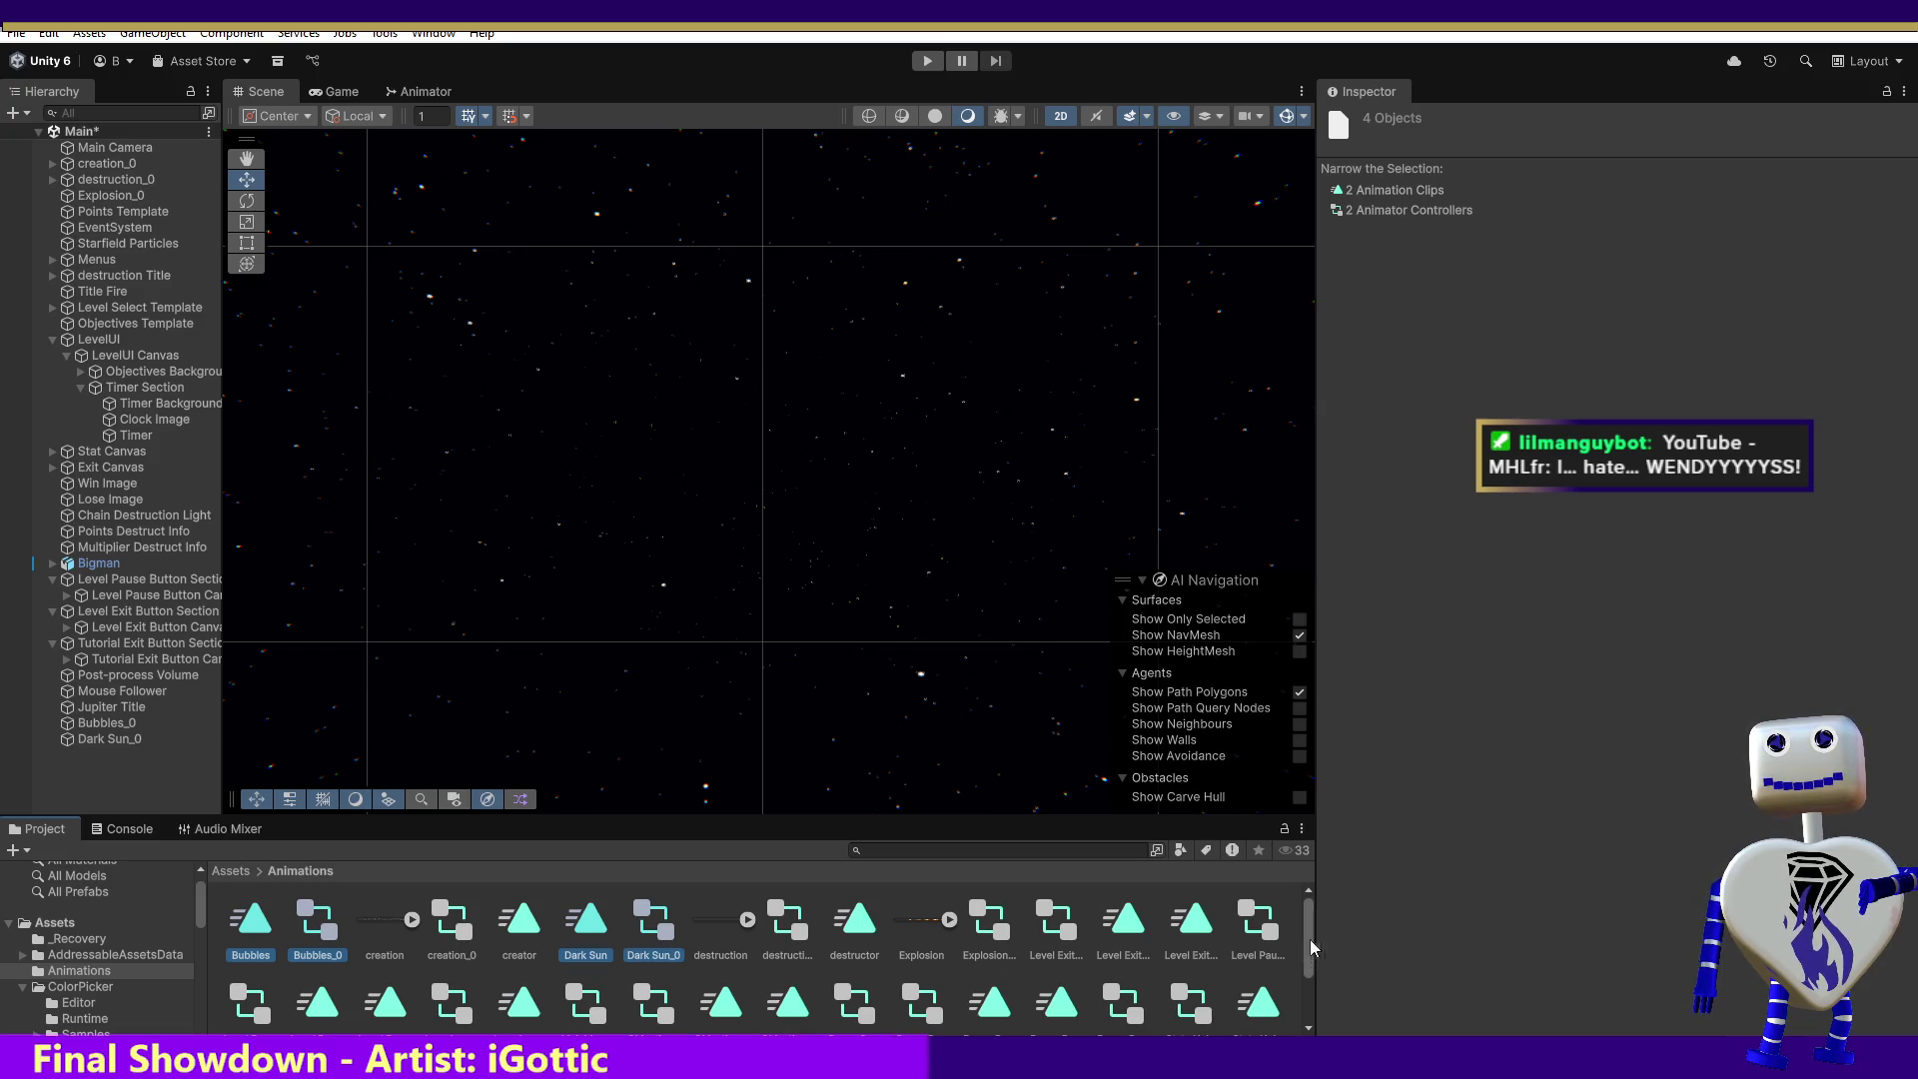
{"action": "mouse_move", "coordinate": [1307, 939]}
{"action": "left_mouse_down"}
{"action": "mouse_move", "coordinate": [1309, 980]}
{"action": "mouse_move", "coordinate": [1336, 909]}
{"action": "left_mouse_up"}
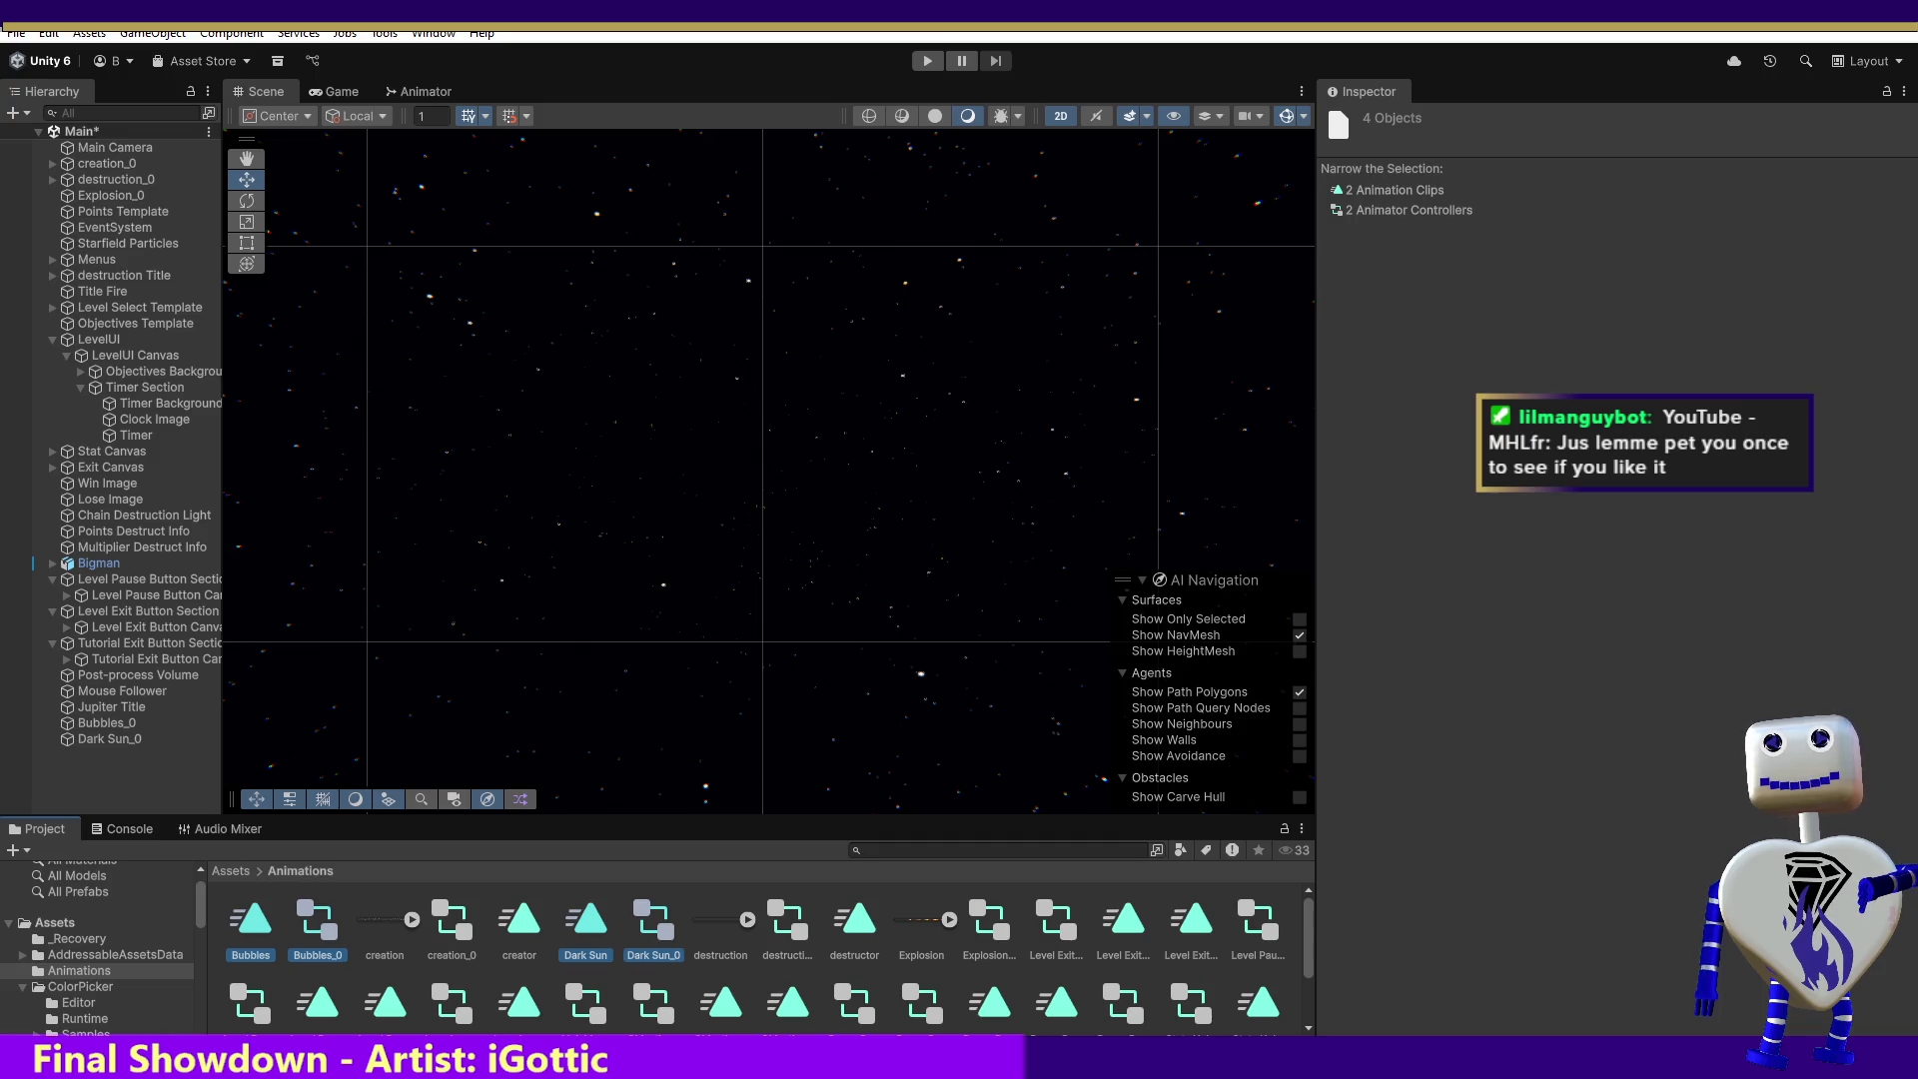
{"action": "right_click", "coordinate": [312, 937]}
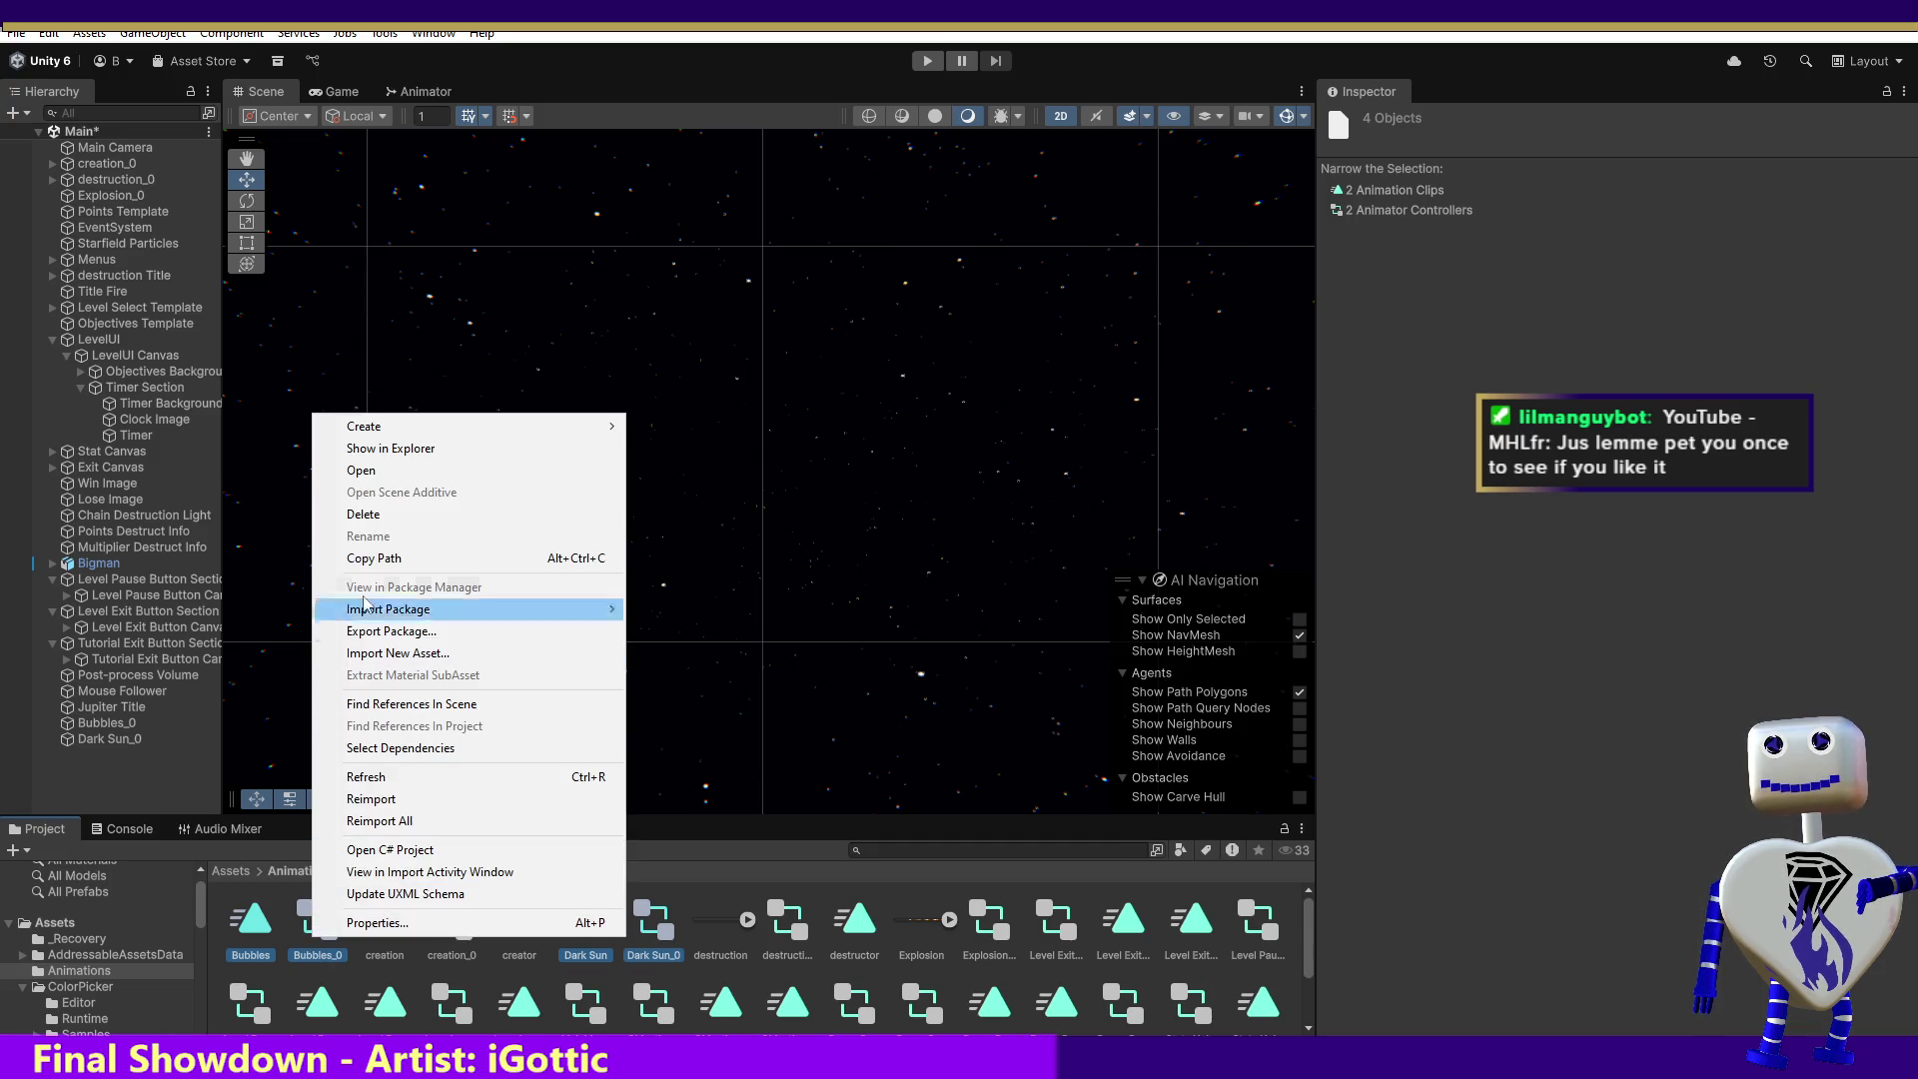
{"action": "left_click", "coordinate": [345, 513]}
{"action": "left_click", "coordinate": [985, 609]}
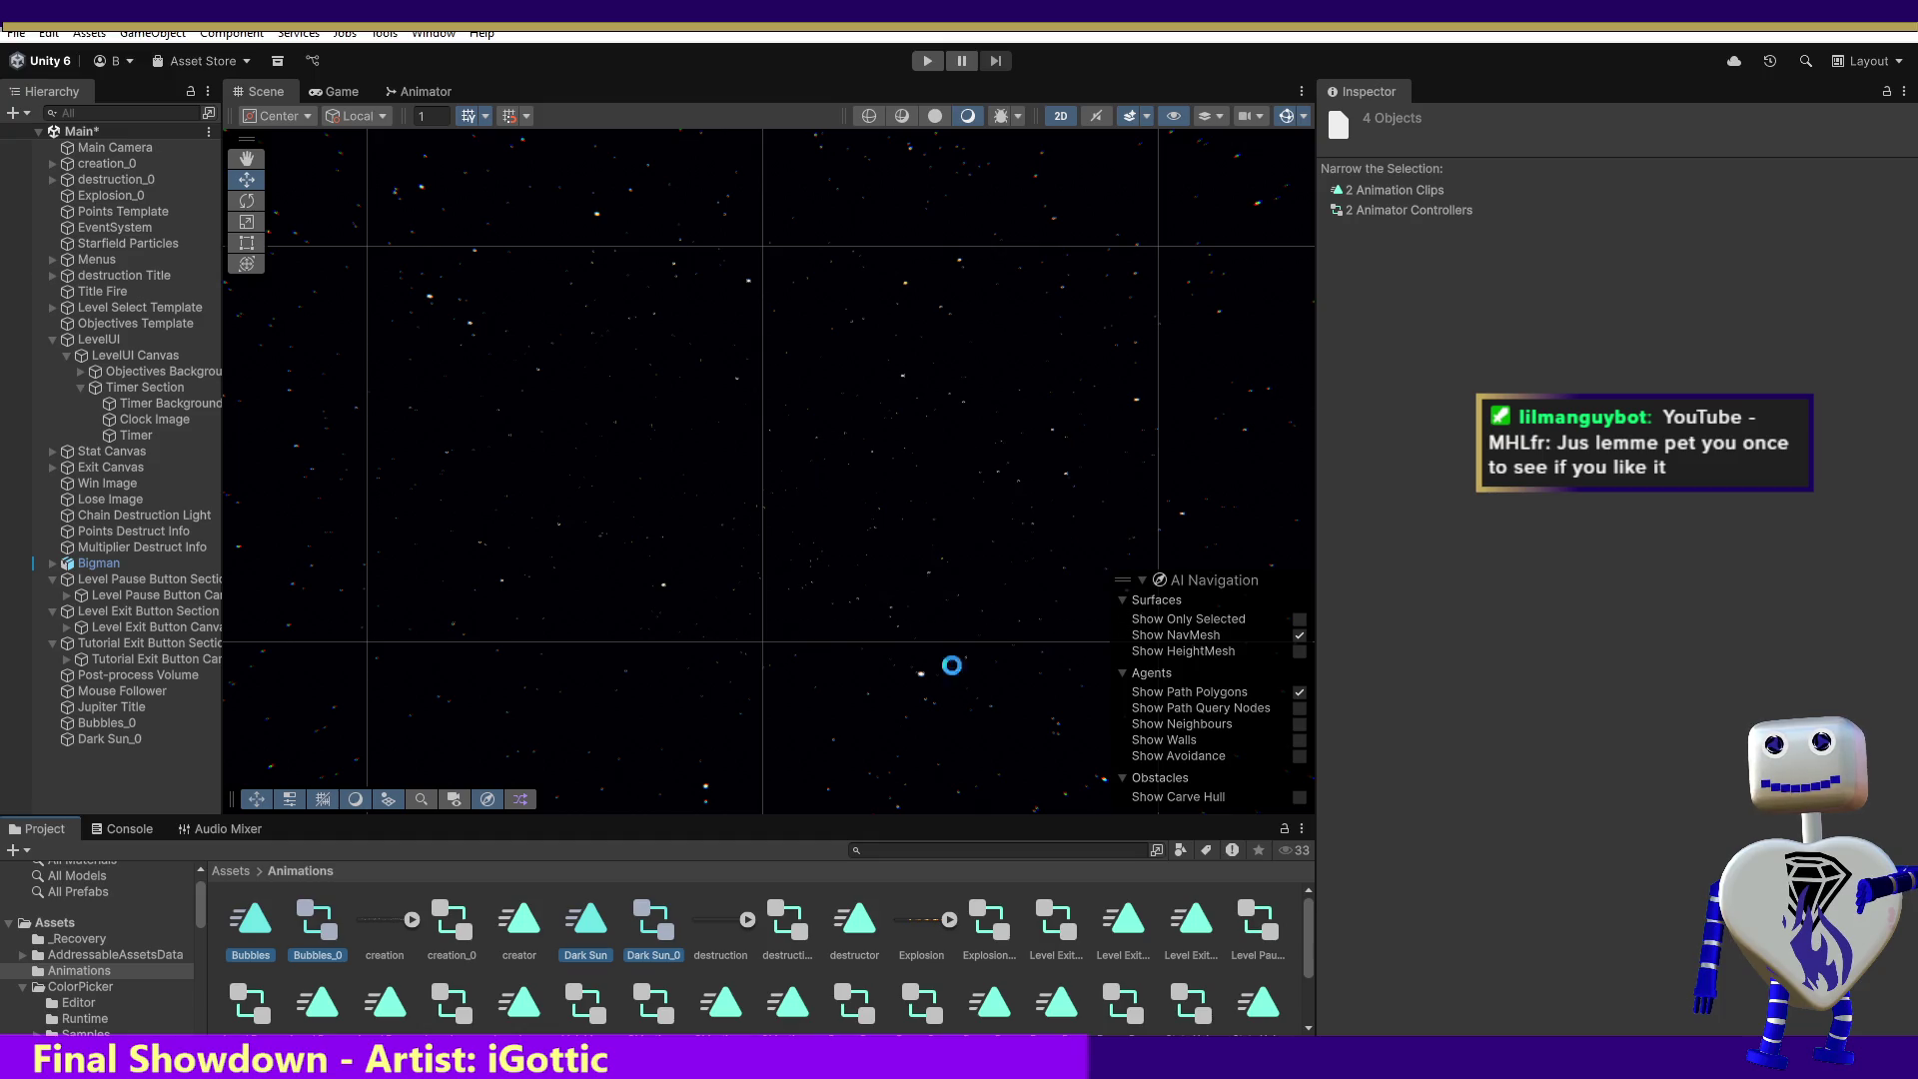
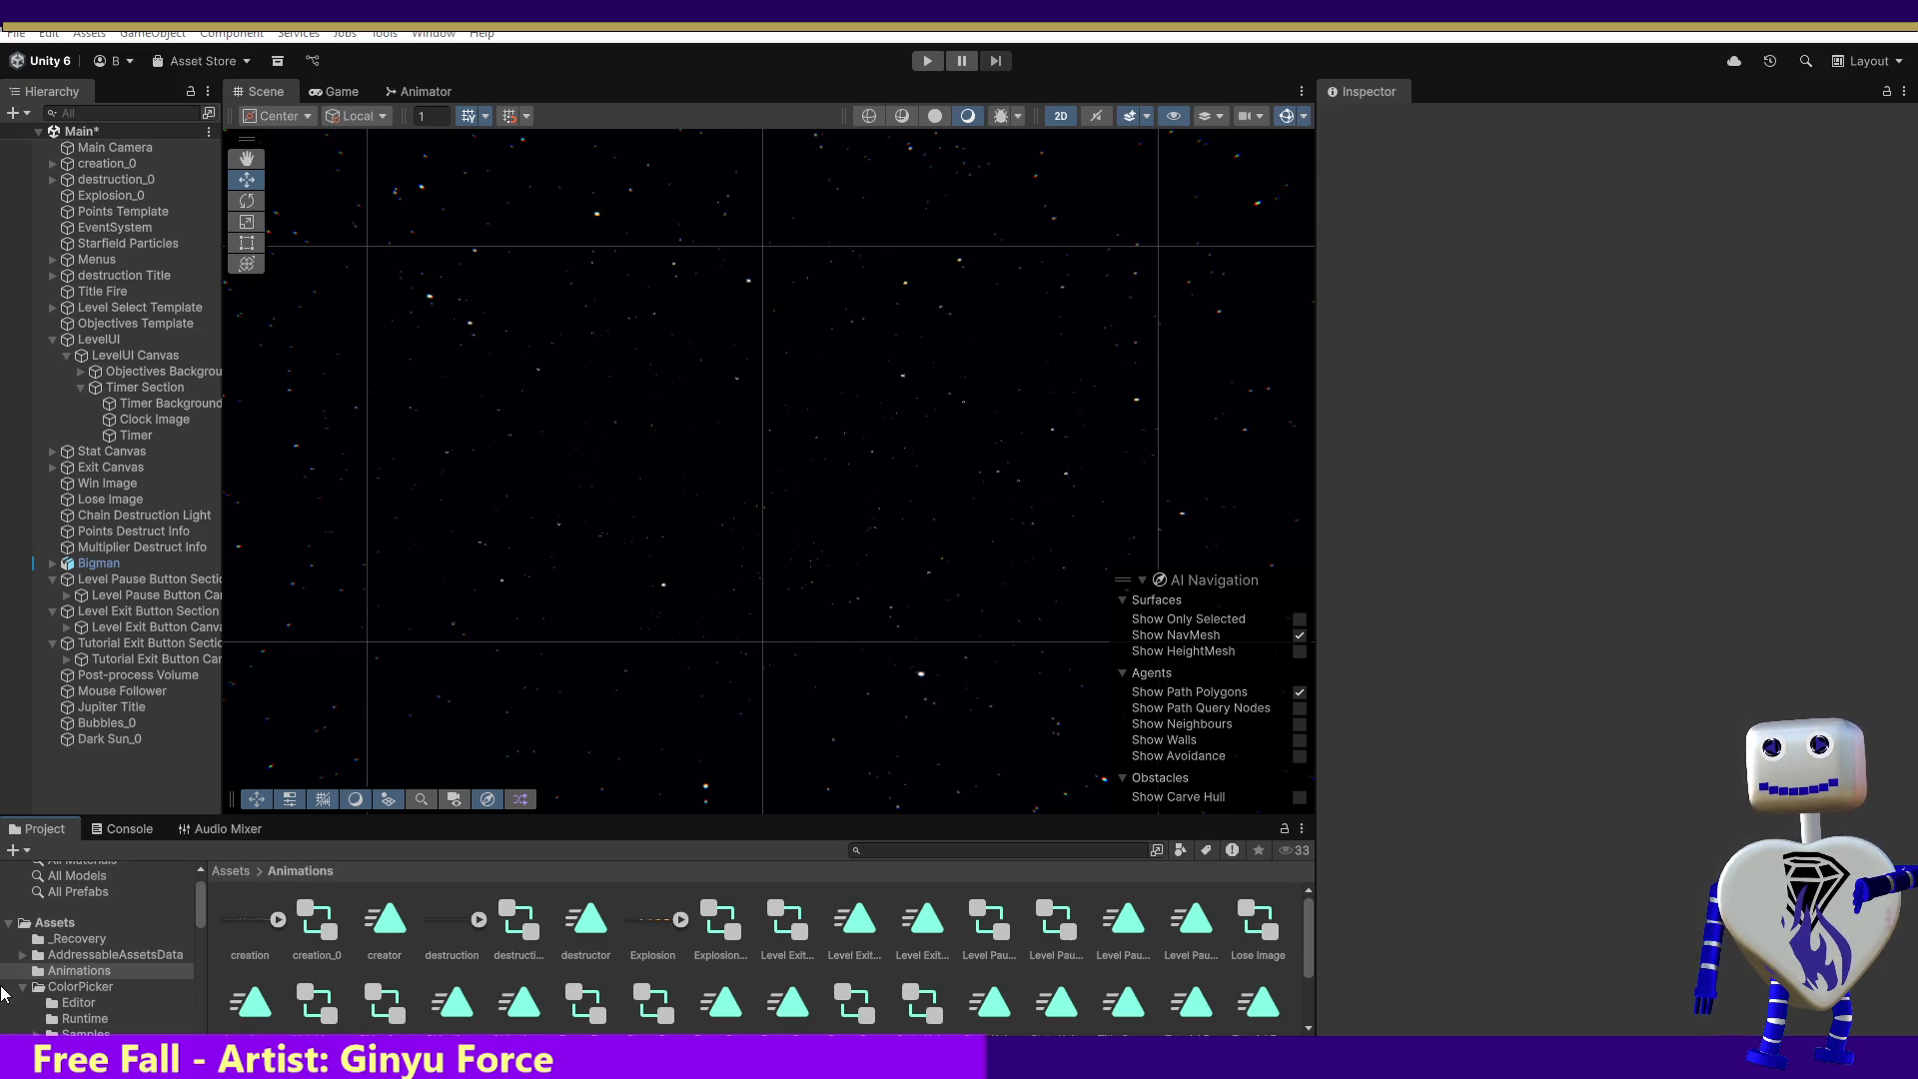
- Open Packages > 2D Aseprite Importer in the Project panel to list its Editor, Tests and README files
{"action": "left_click_drag", "start_coordinate": [200, 905], "coordinate": [200, 959]}
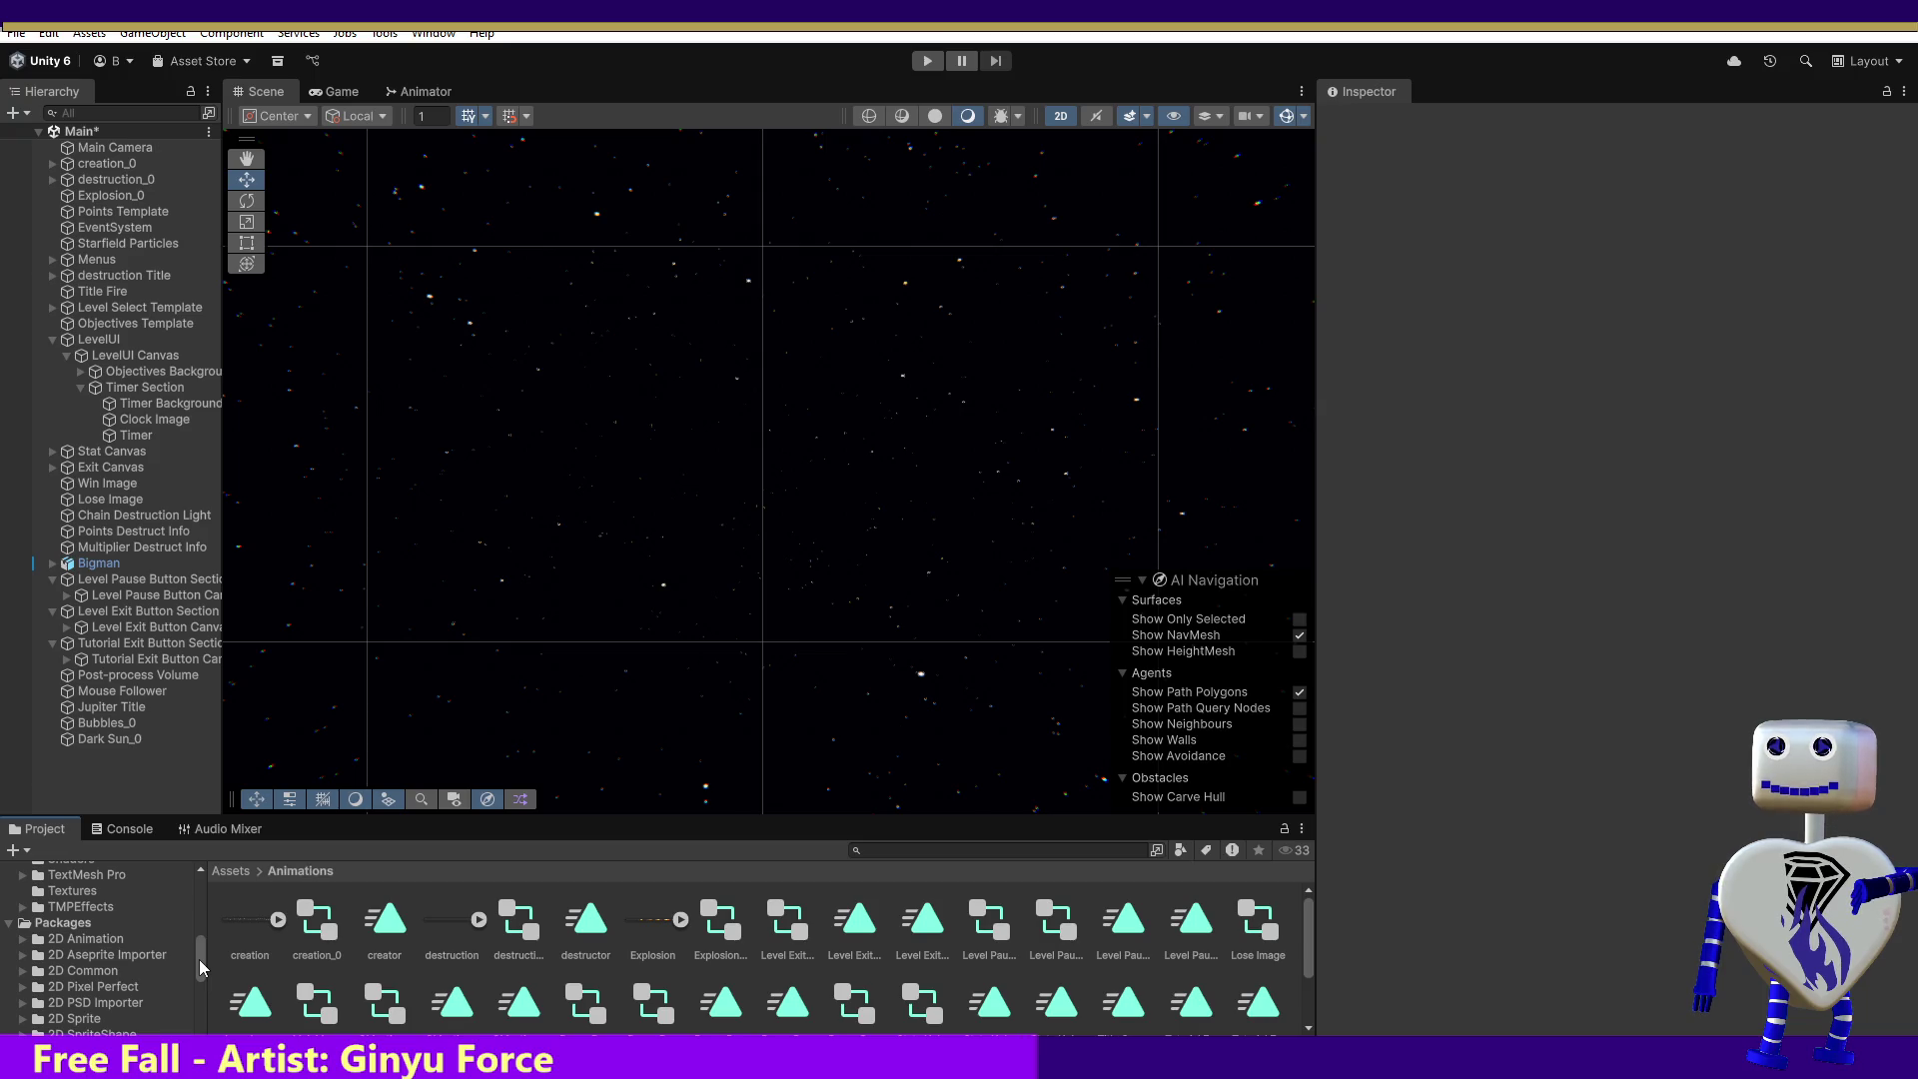
{"action": "left_click", "coordinate": [98, 957]}
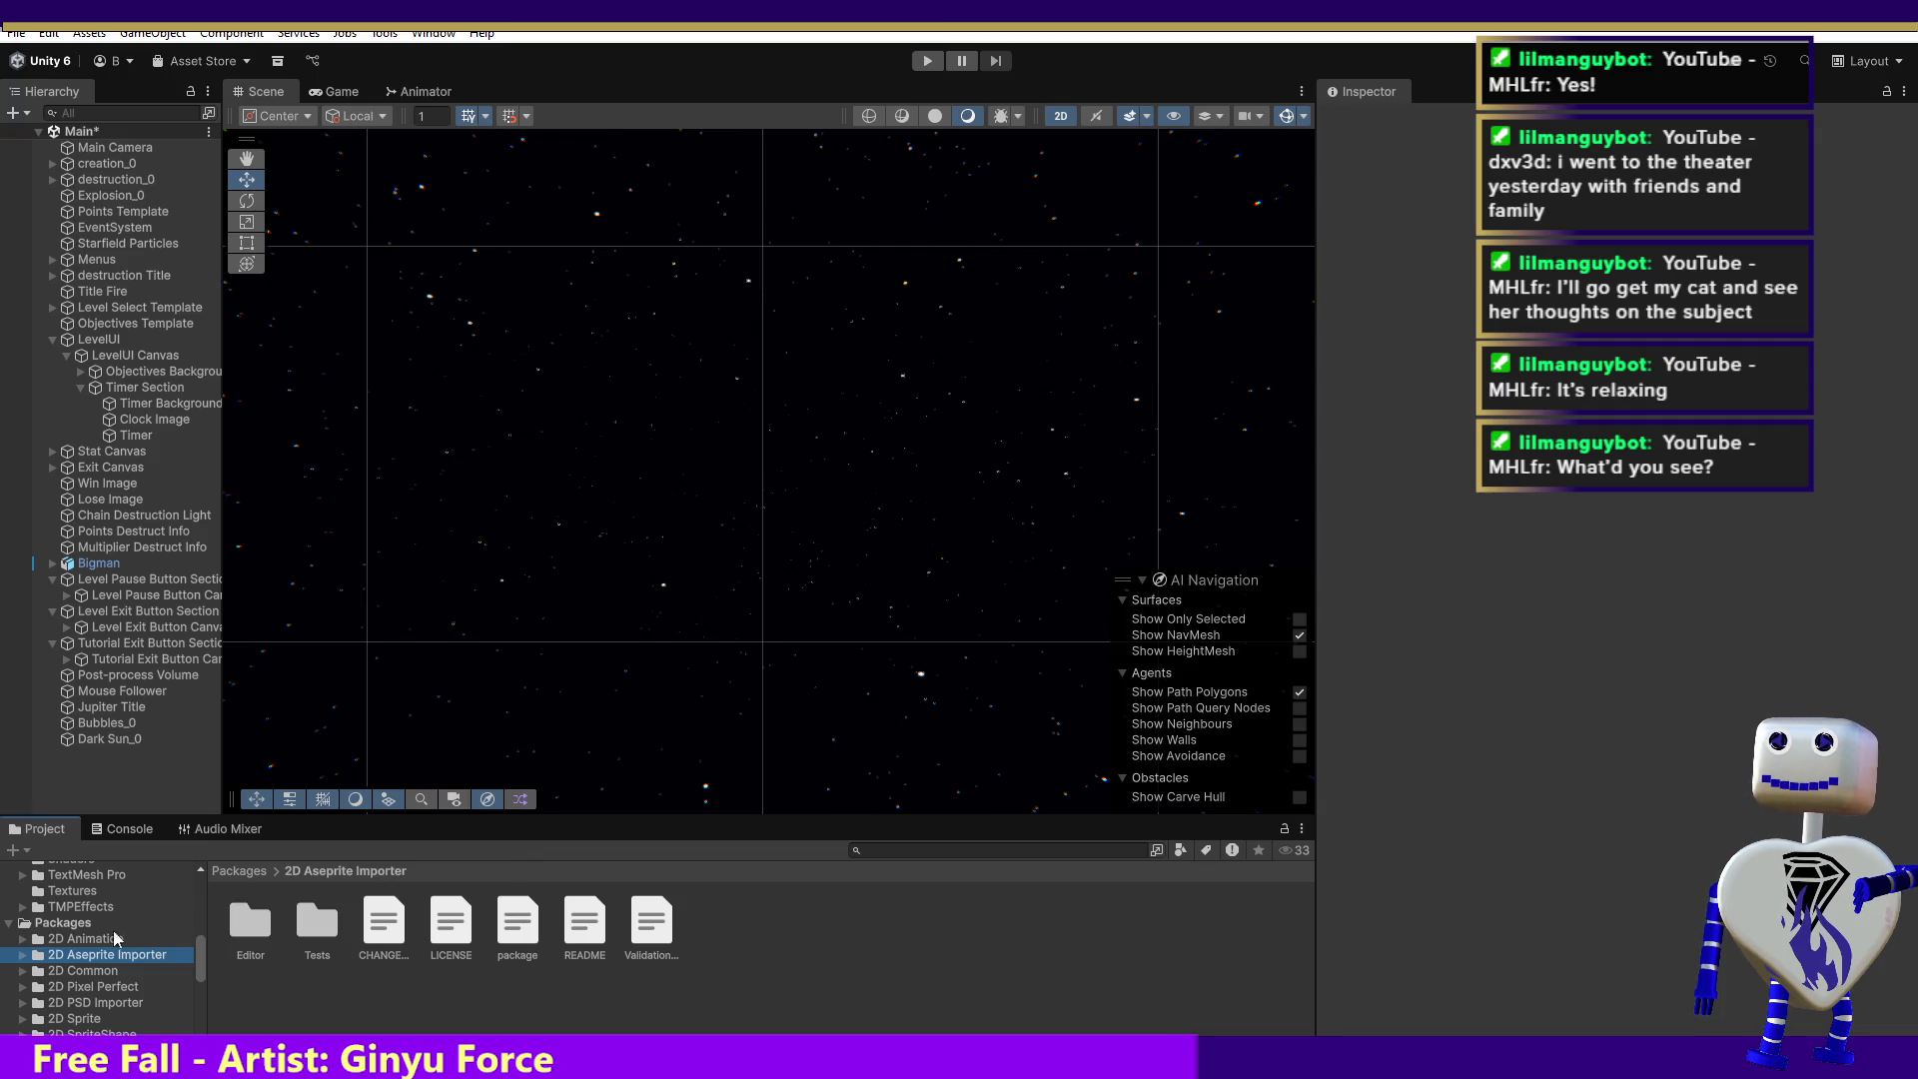
{"action": "left_click_drag", "start_coordinate": [200, 945], "coordinate": [200, 903]}
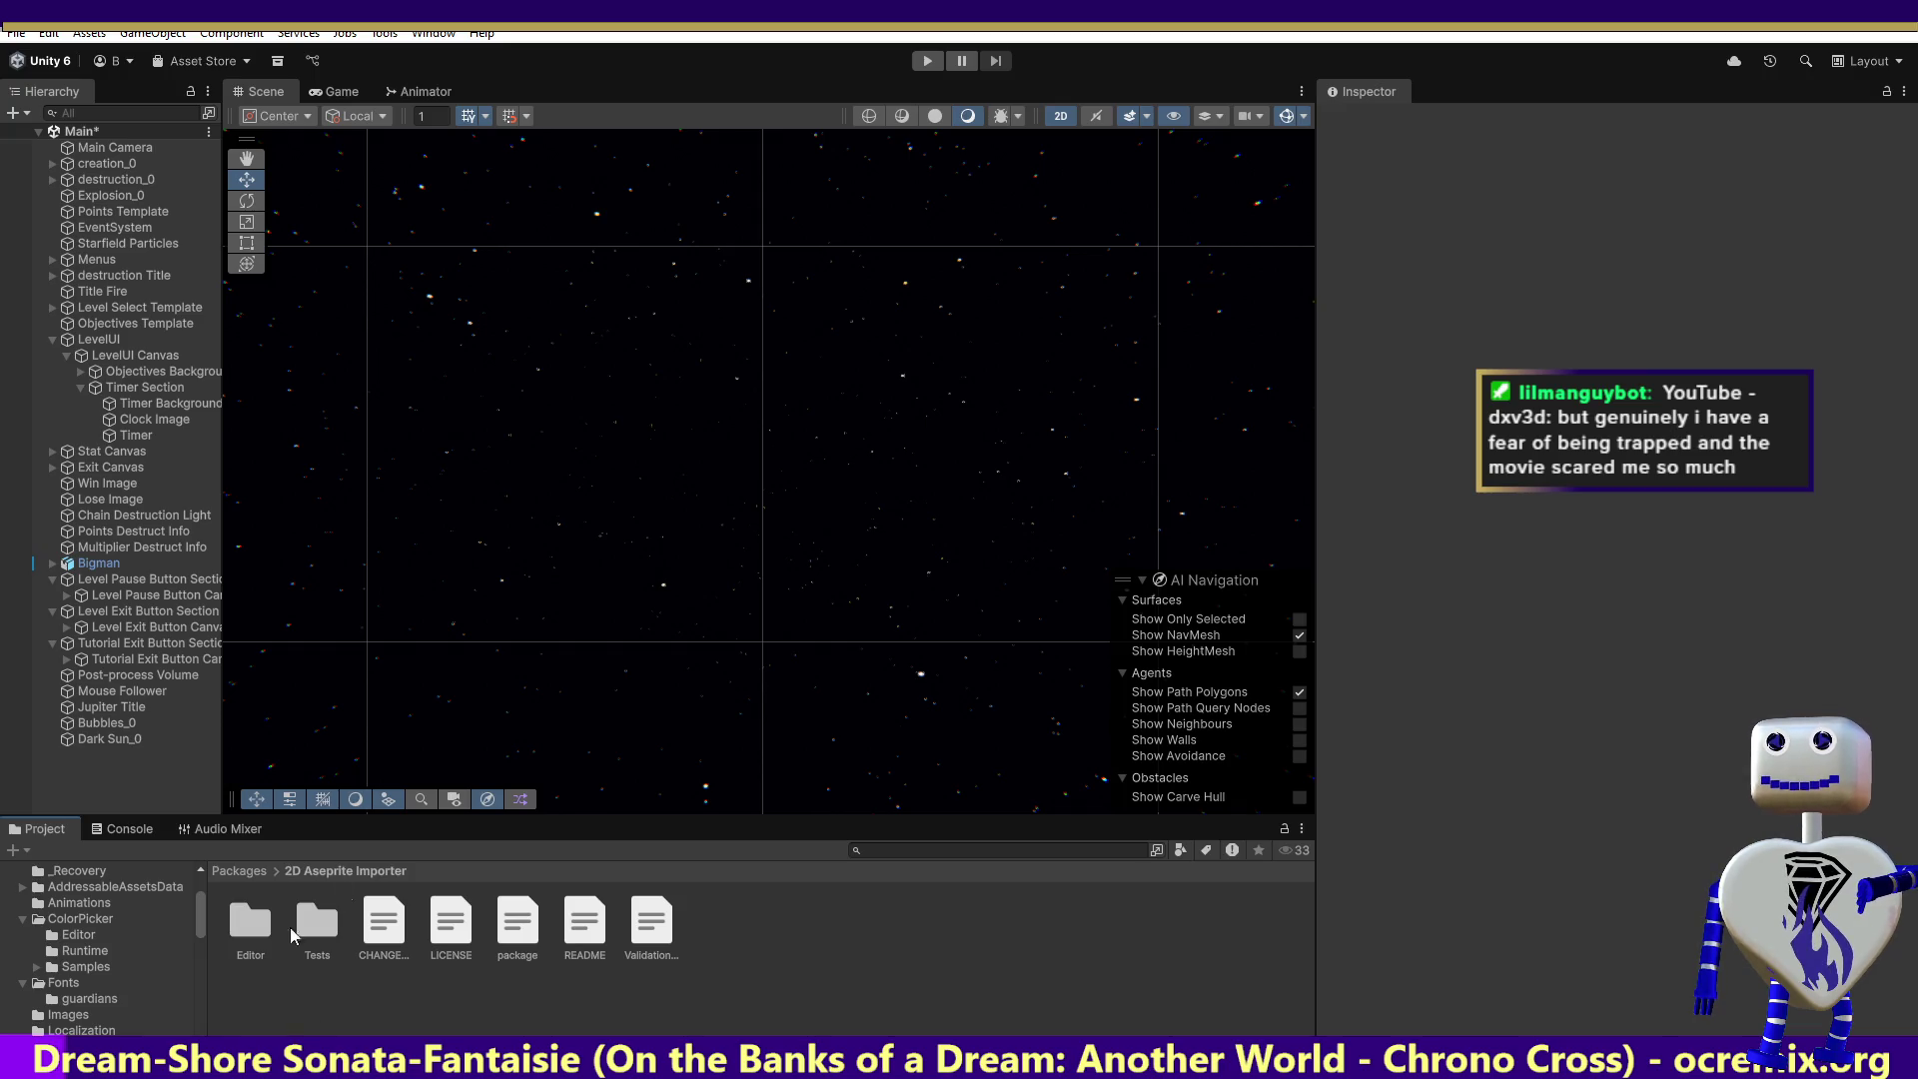
- Show the creation, destruction and Explosion clips in Assets > Animations, then close the 0014.png viewer
{"action": "scroll", "coordinate": [204, 911], "scroll_direction": "up", "scroll_amount": 3}
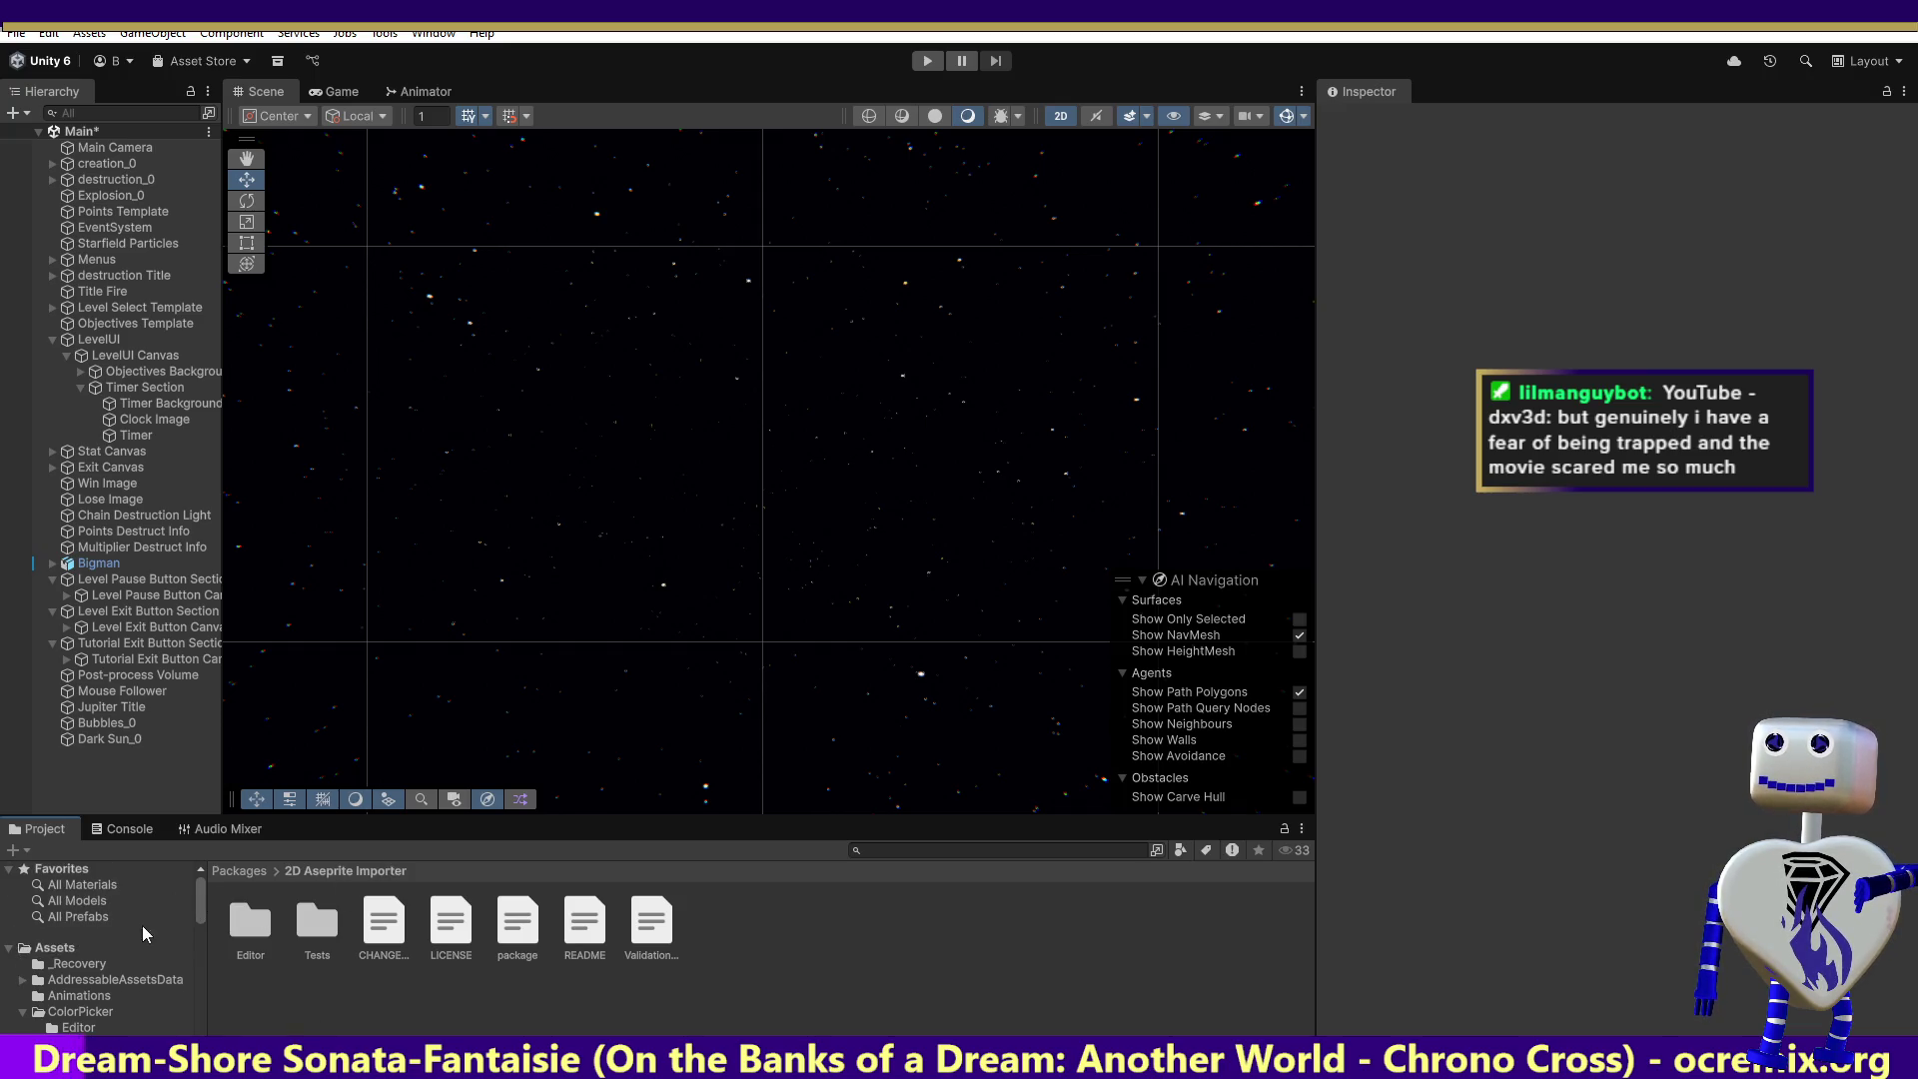
{"action": "left_click", "coordinate": [105, 997]}
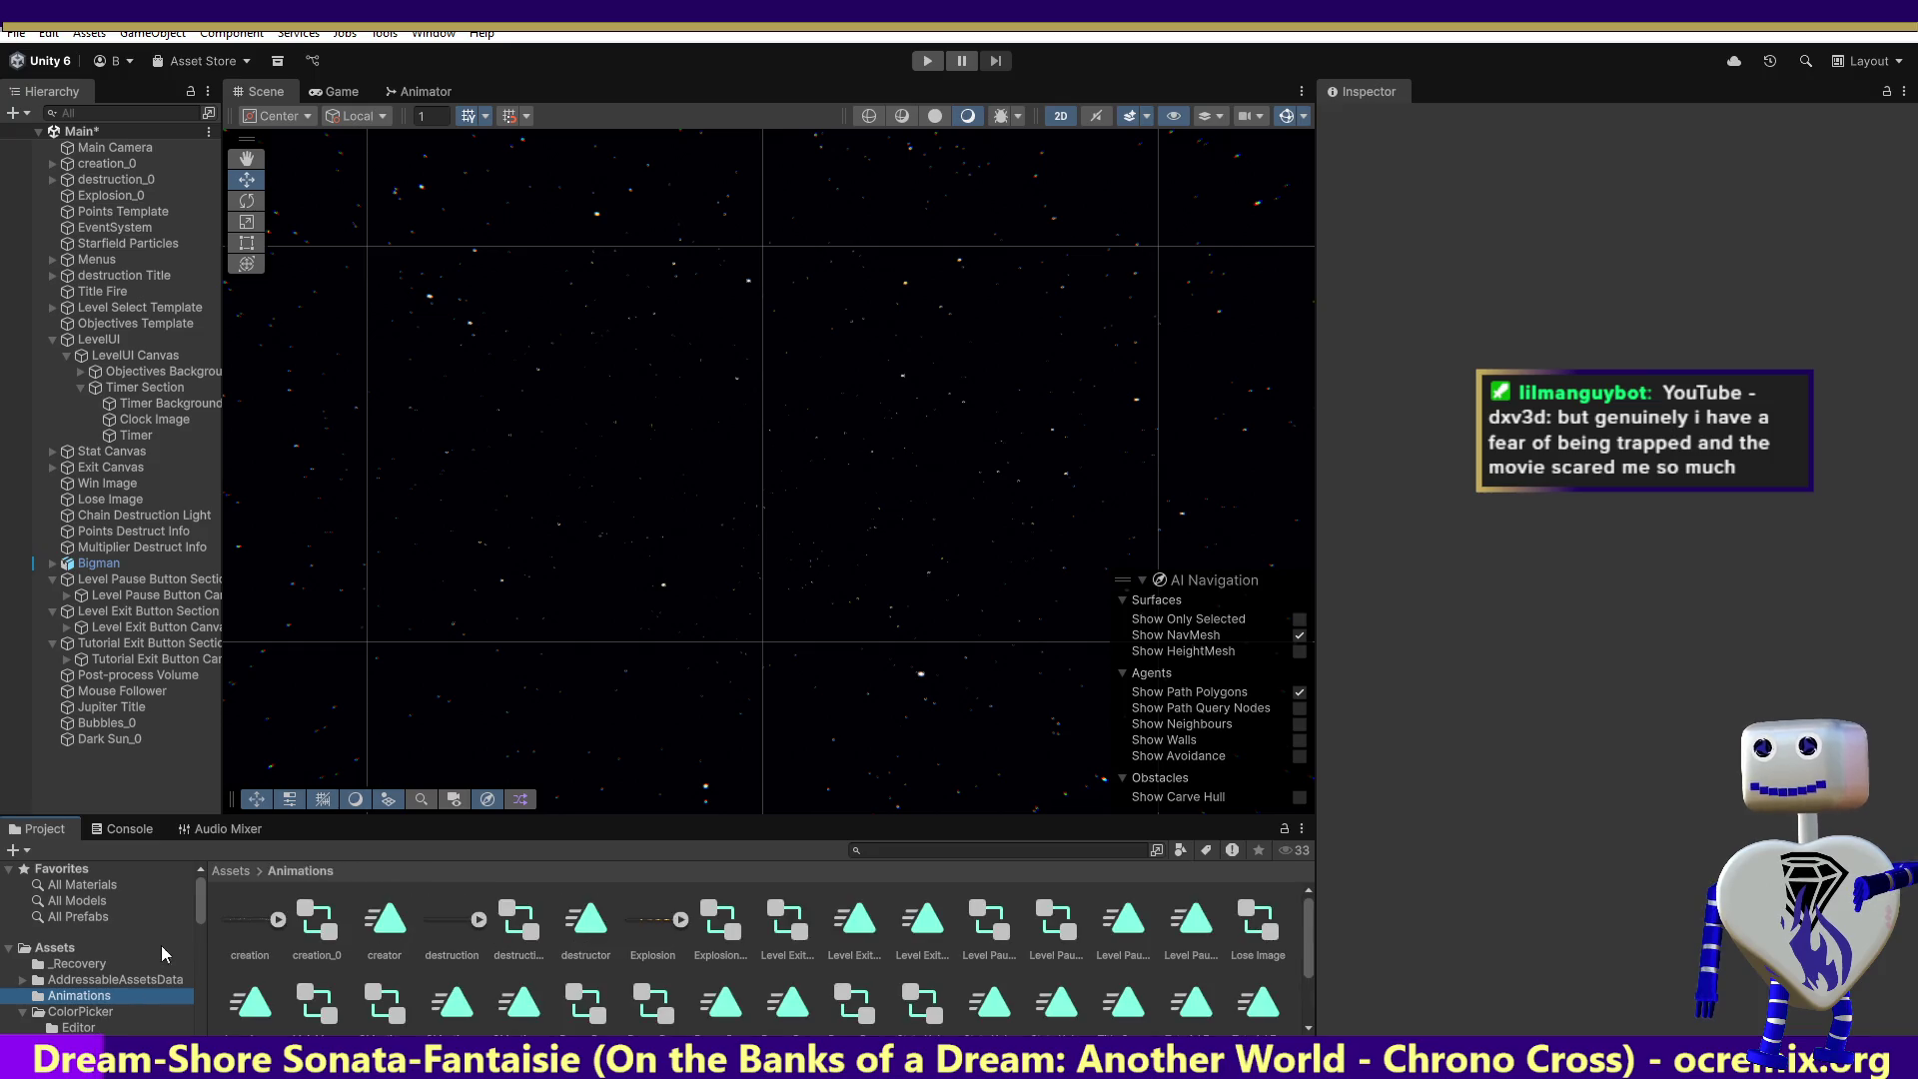
{"action": "mouse_move", "coordinate": [200, 902]}
{"action": "left_mouse_down"}
{"action": "mouse_move", "coordinate": [196, 1017]}
{"action": "mouse_move", "coordinate": [219, 941]}
{"action": "left_mouse_up"}
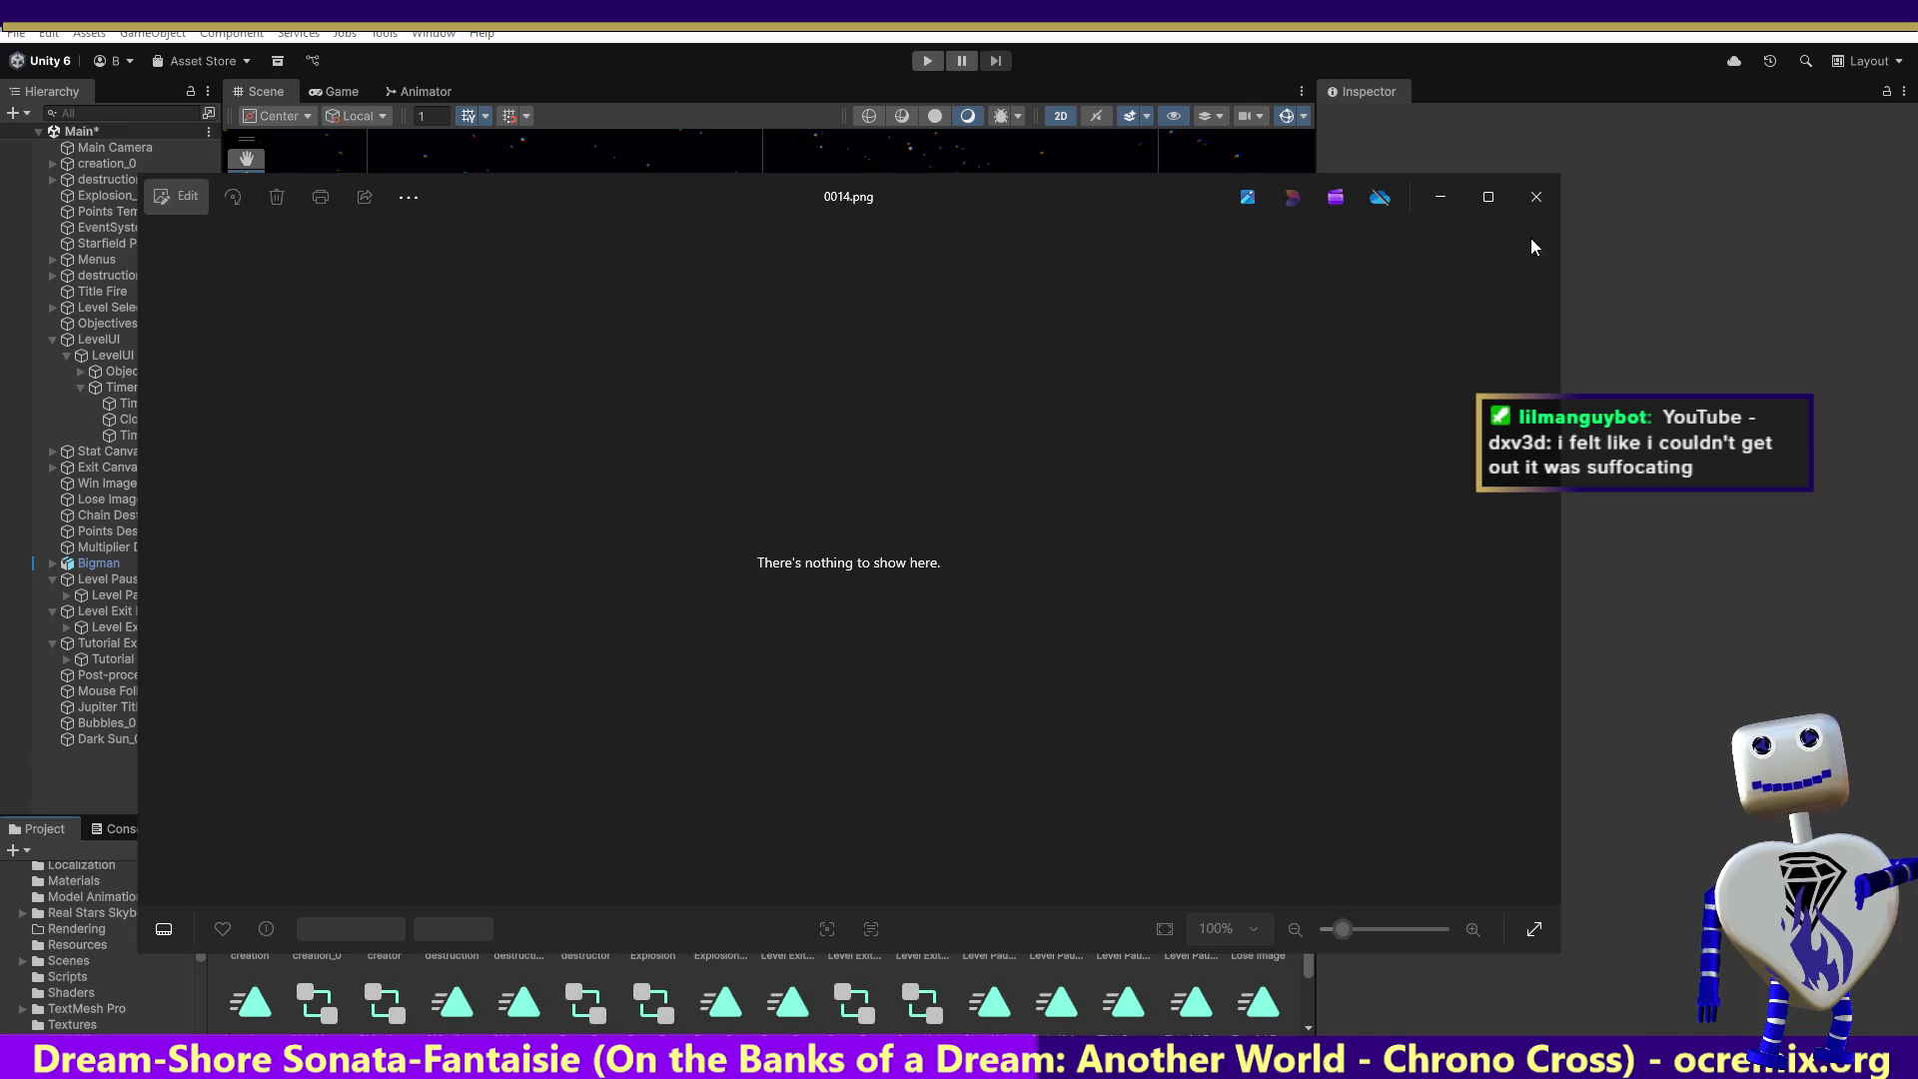
{"action": "left_click", "coordinate": [1534, 197]}
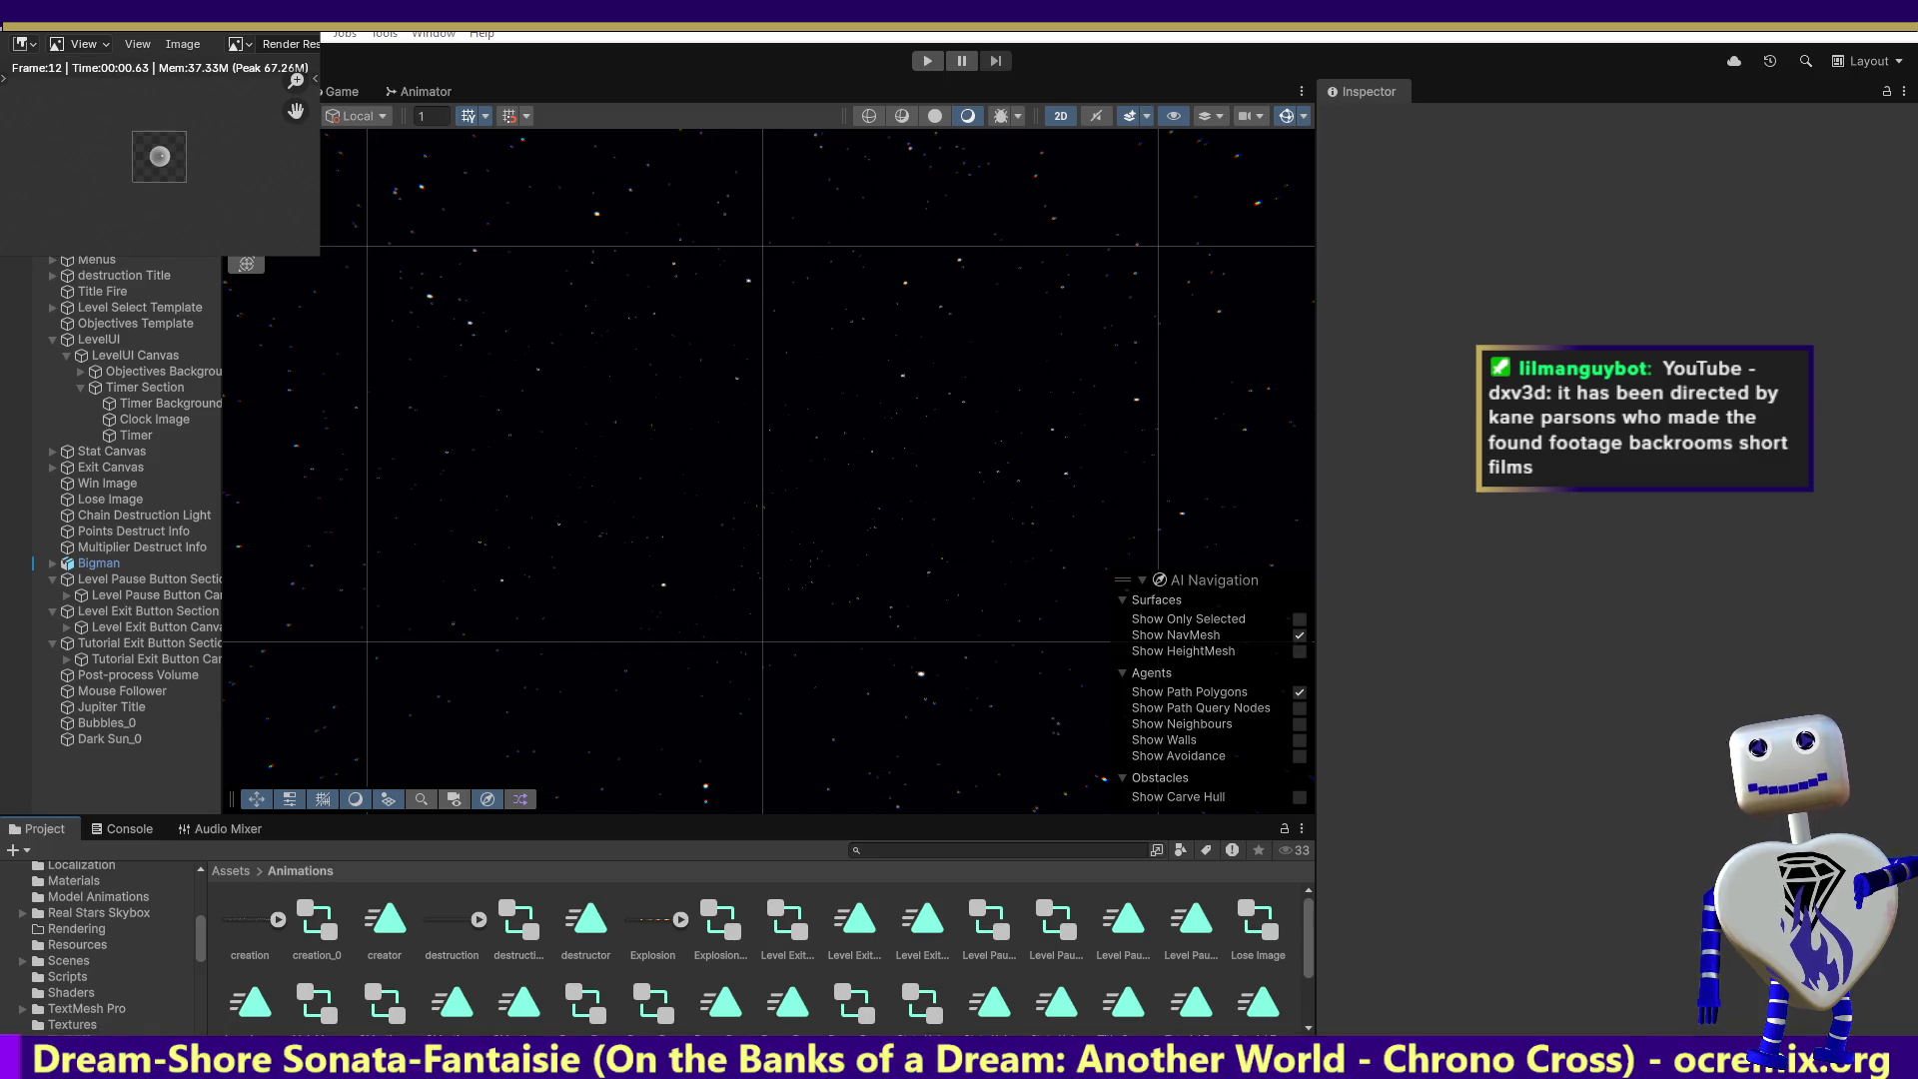
- Switch to Blender, maximize its window, and browse the top menus for render options
{"action": "key", "text": "alt+Tab"}
{"action": "double_click", "coordinate": [539, 192]}
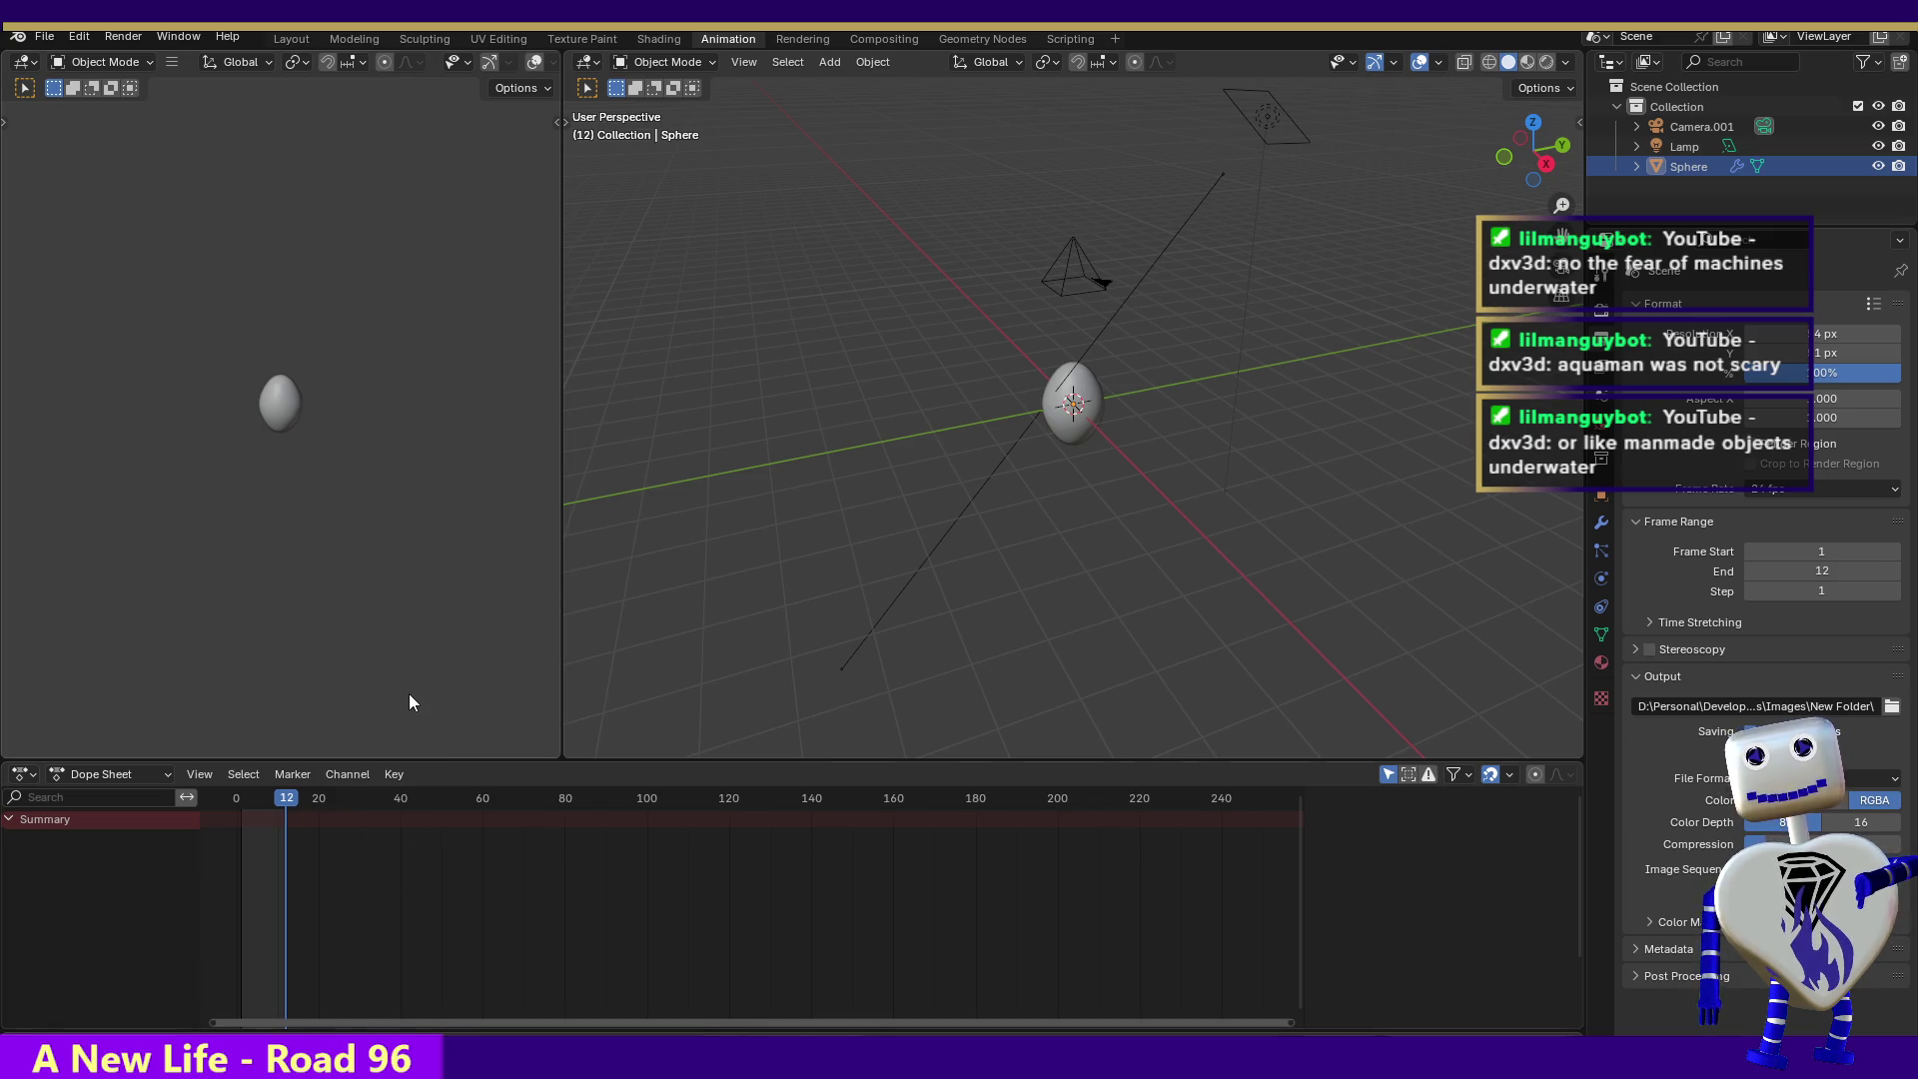
{"action": "left_click", "coordinate": [47, 37]}
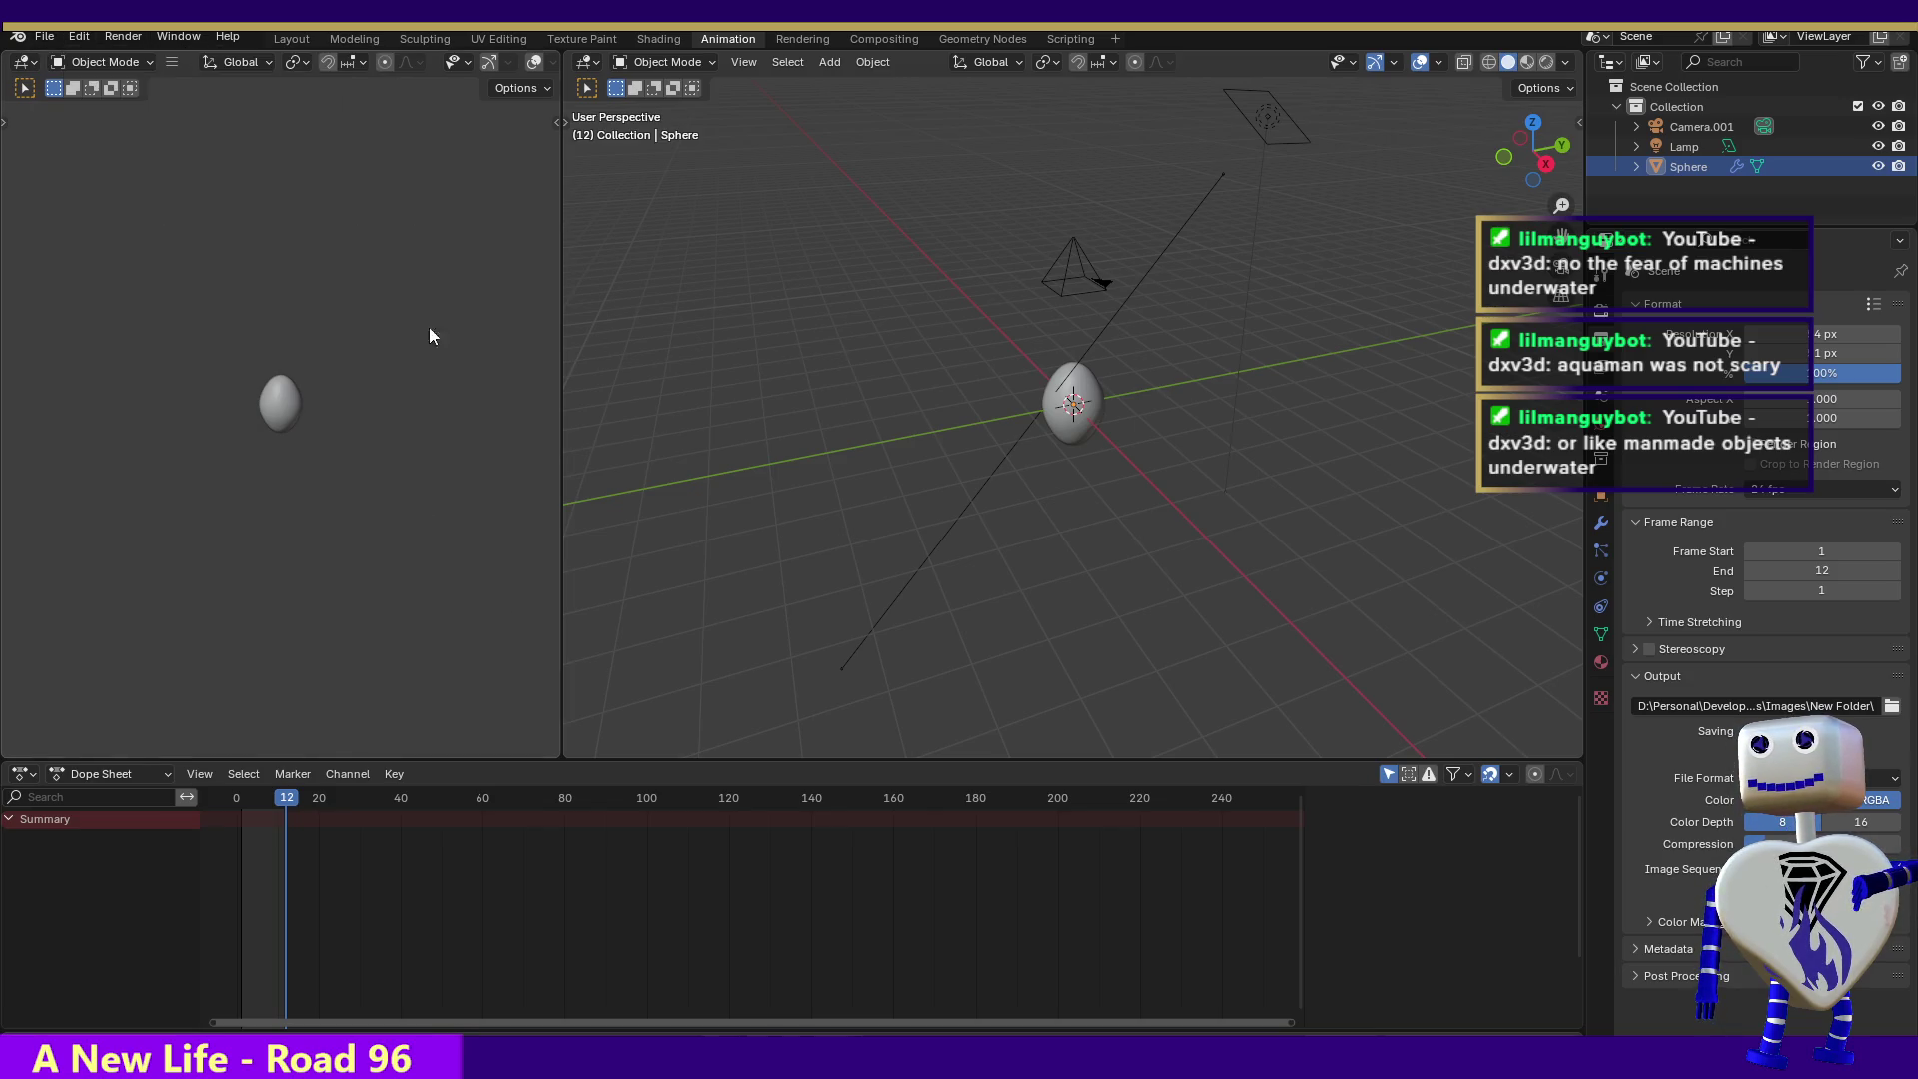
- Render the sphere animation's frames 1–12 to images, then switch to Final Parsec Sprite Sheet Maker
{"action": "left_click", "coordinate": [78, 36]}
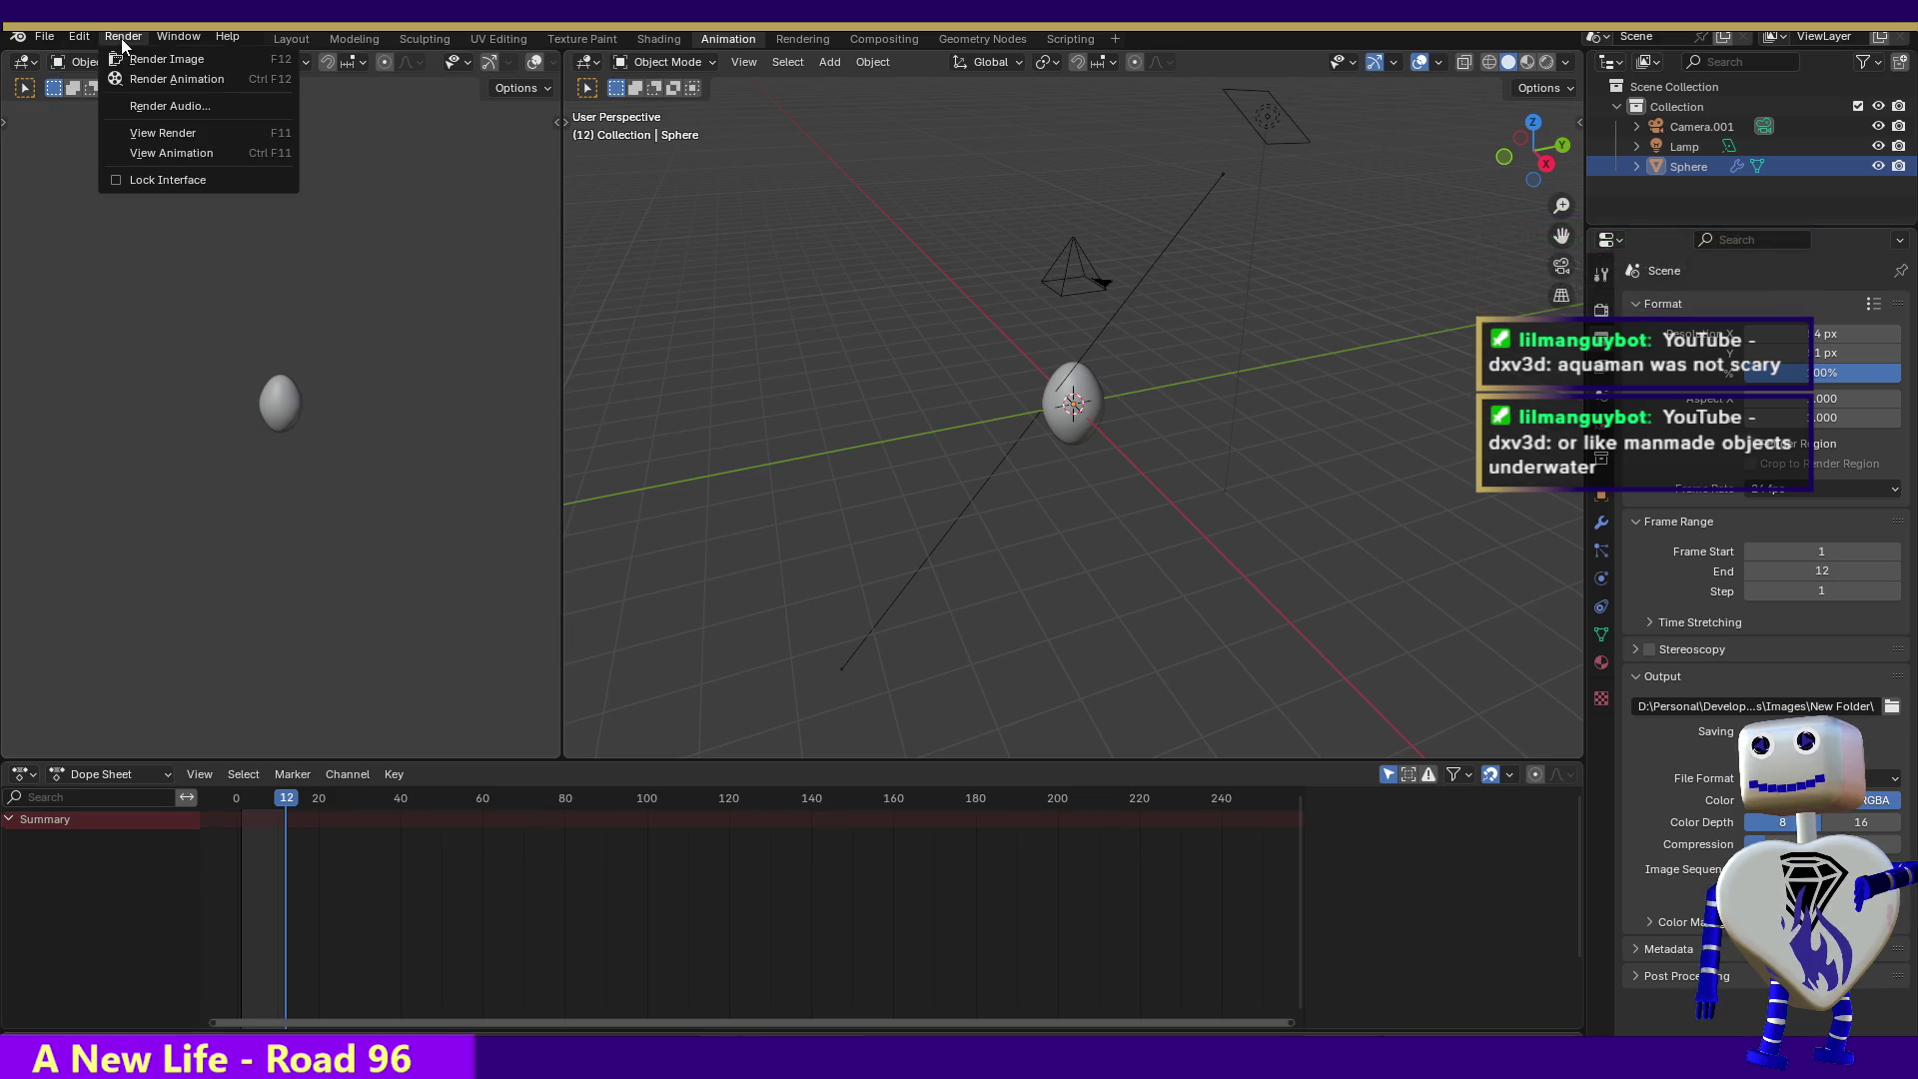
{"action": "left_click", "coordinate": [139, 80]}
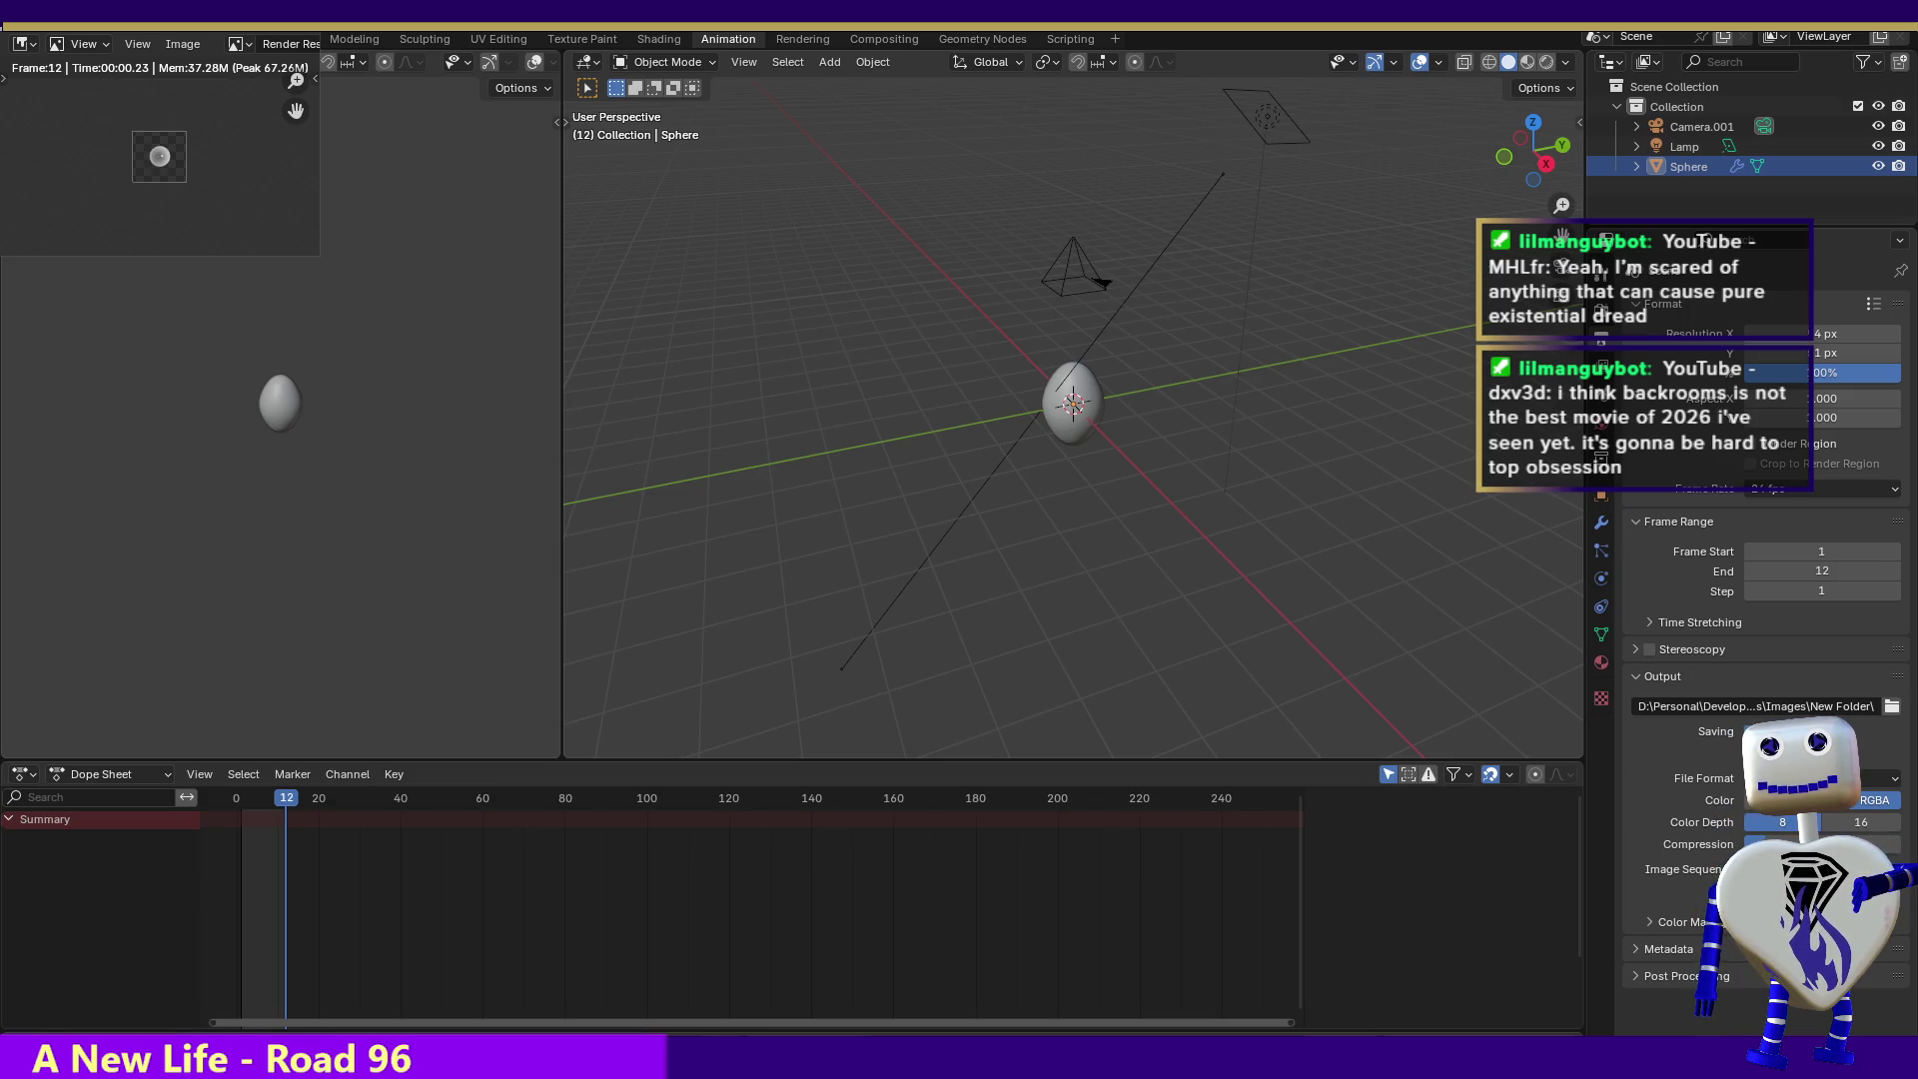
{"action": "key", "text": "alt+Tab"}
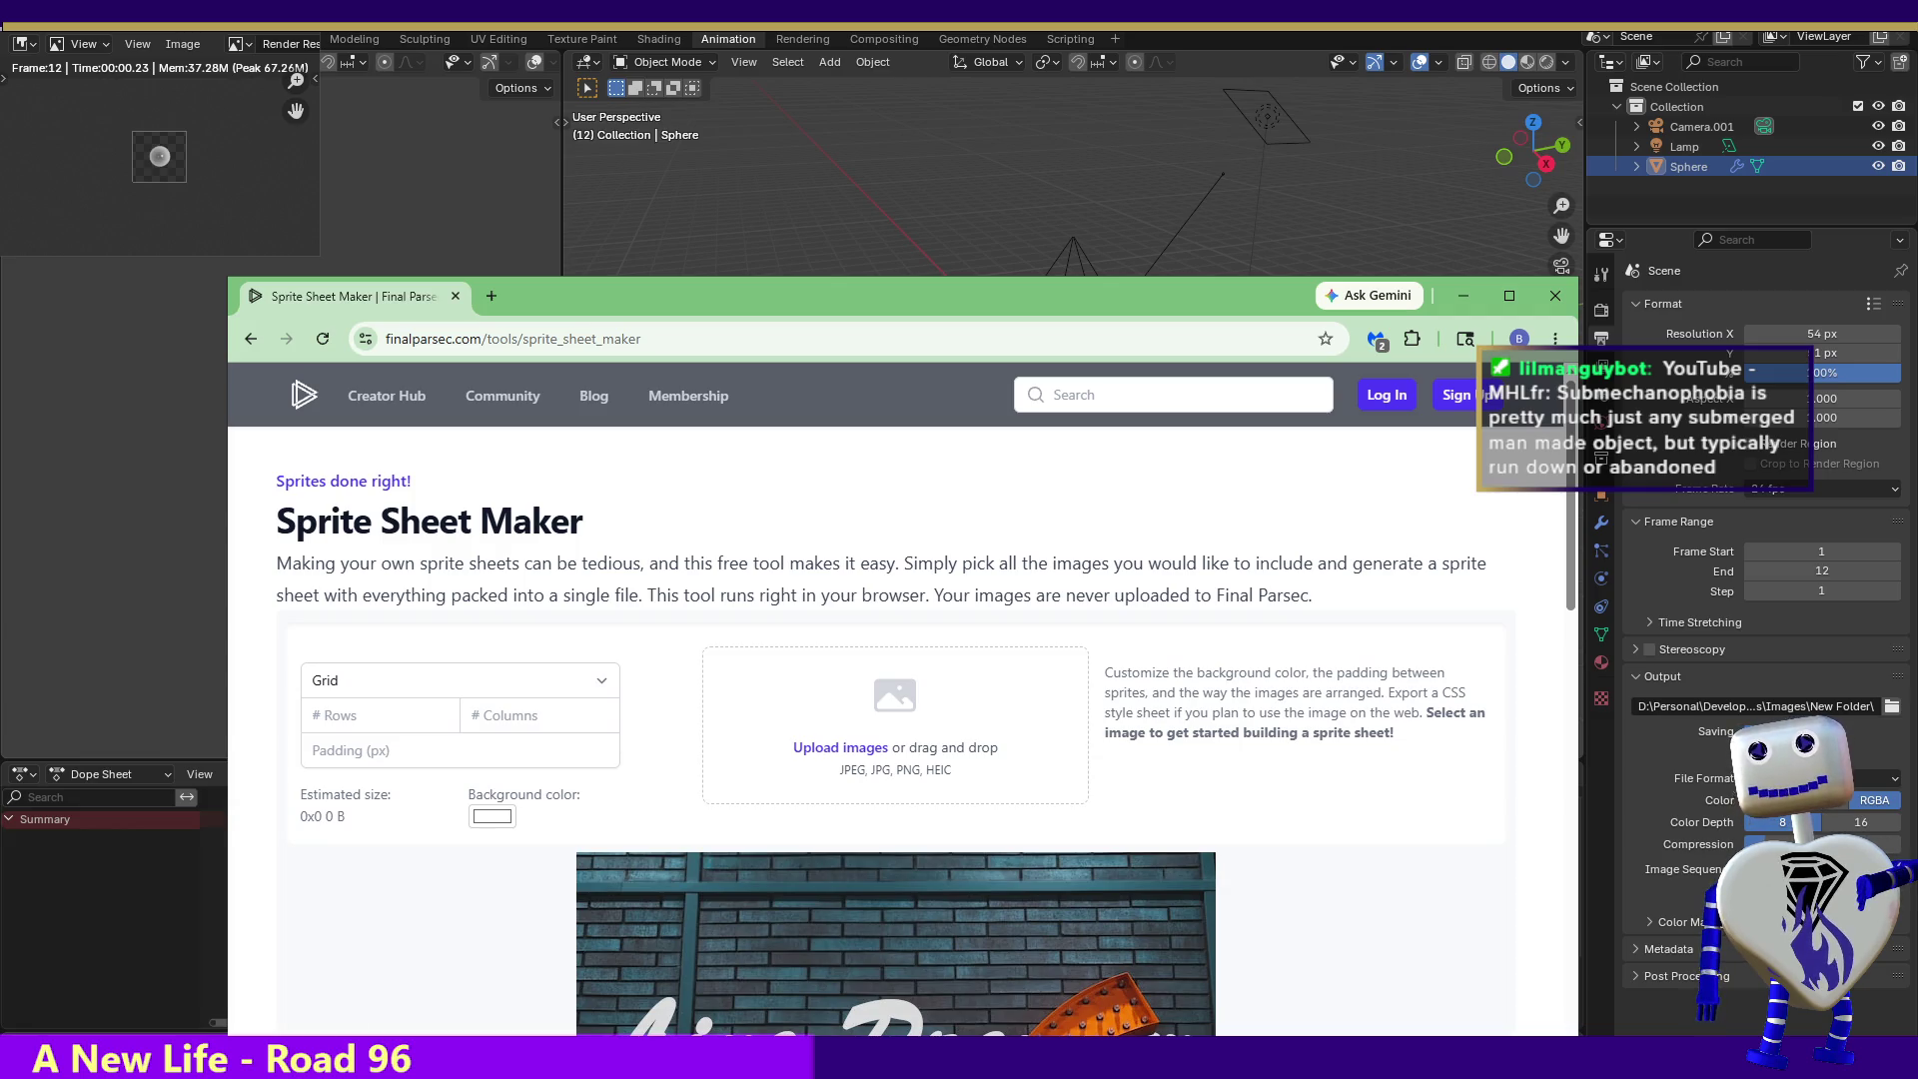
- Set the layout to Horizontal, add the rendered frames, and download the 648x51 sprite sheet PNG
{"action": "left_click", "coordinate": [440, 692]}
{"action": "left_click", "coordinate": [413, 734]}
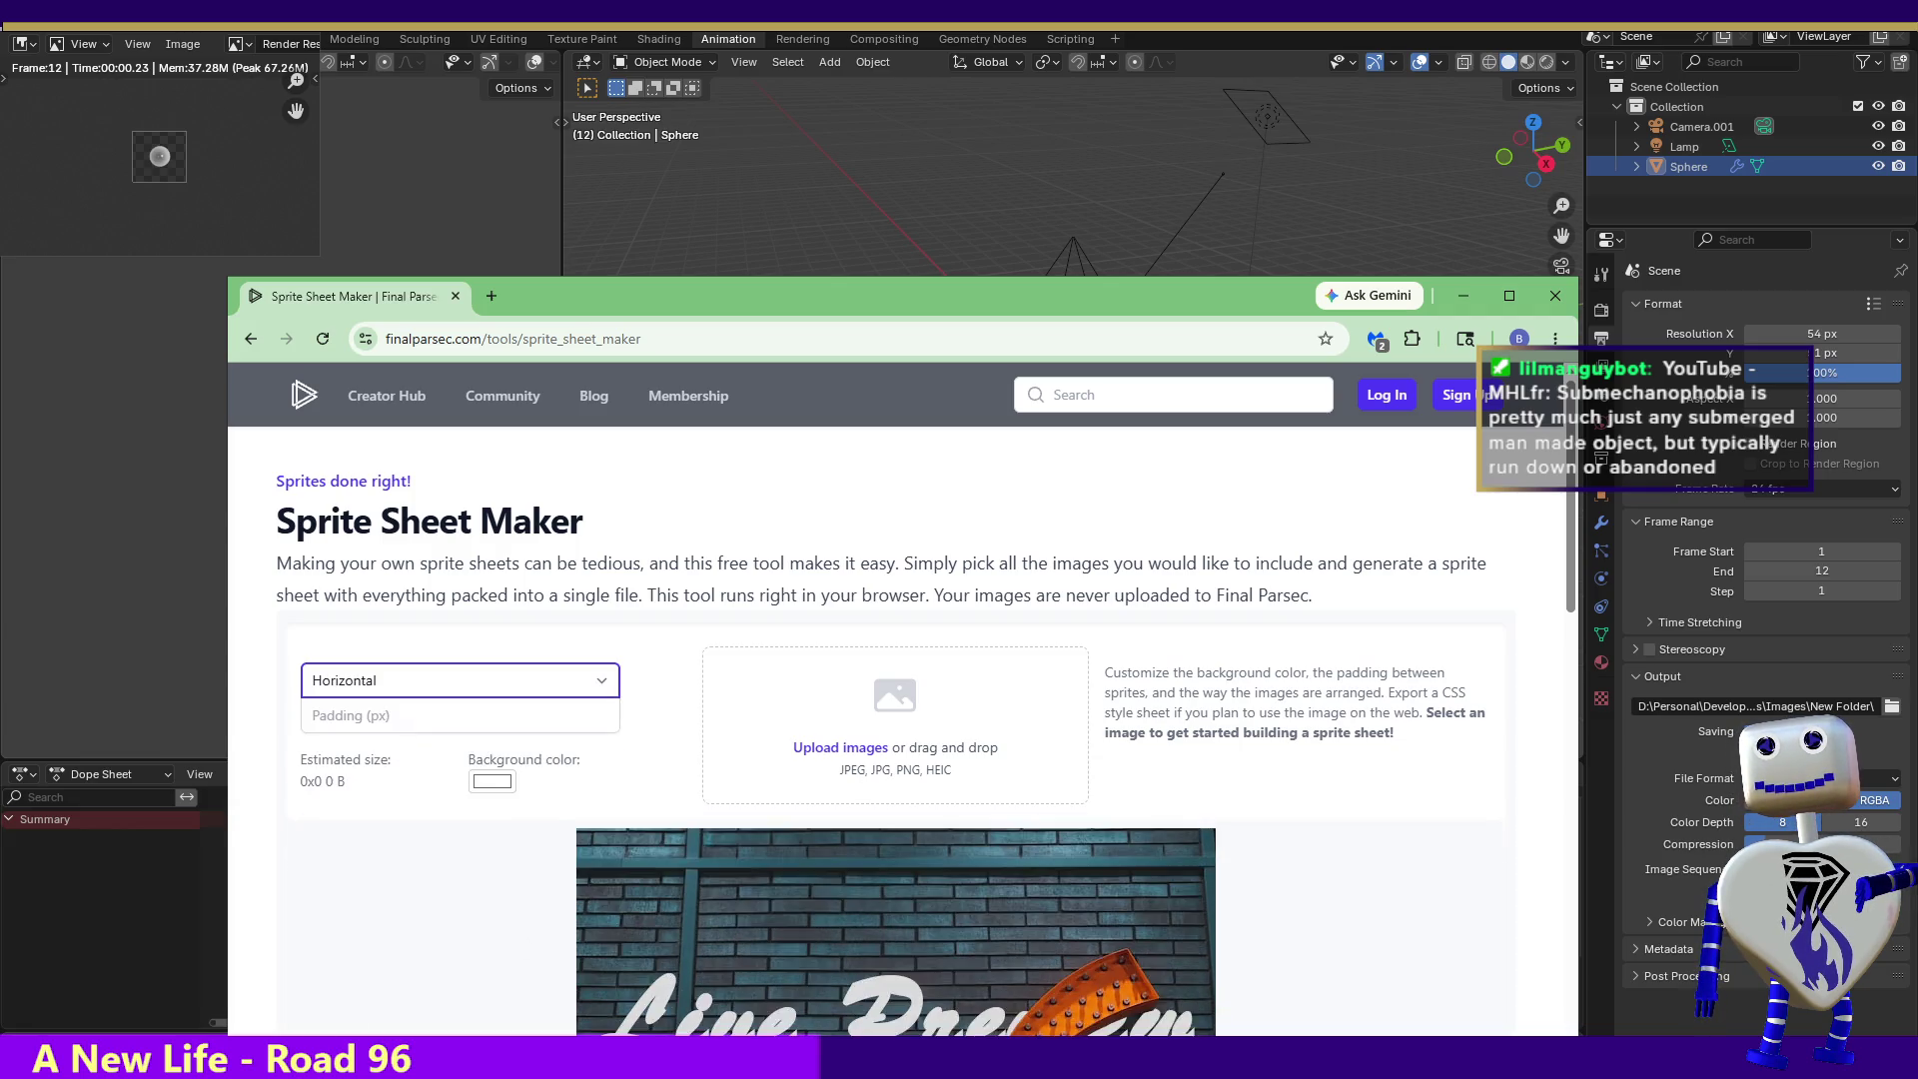
{"action": "left_click_drag", "start_coordinate": [839, 699], "coordinate": [849, 715]}
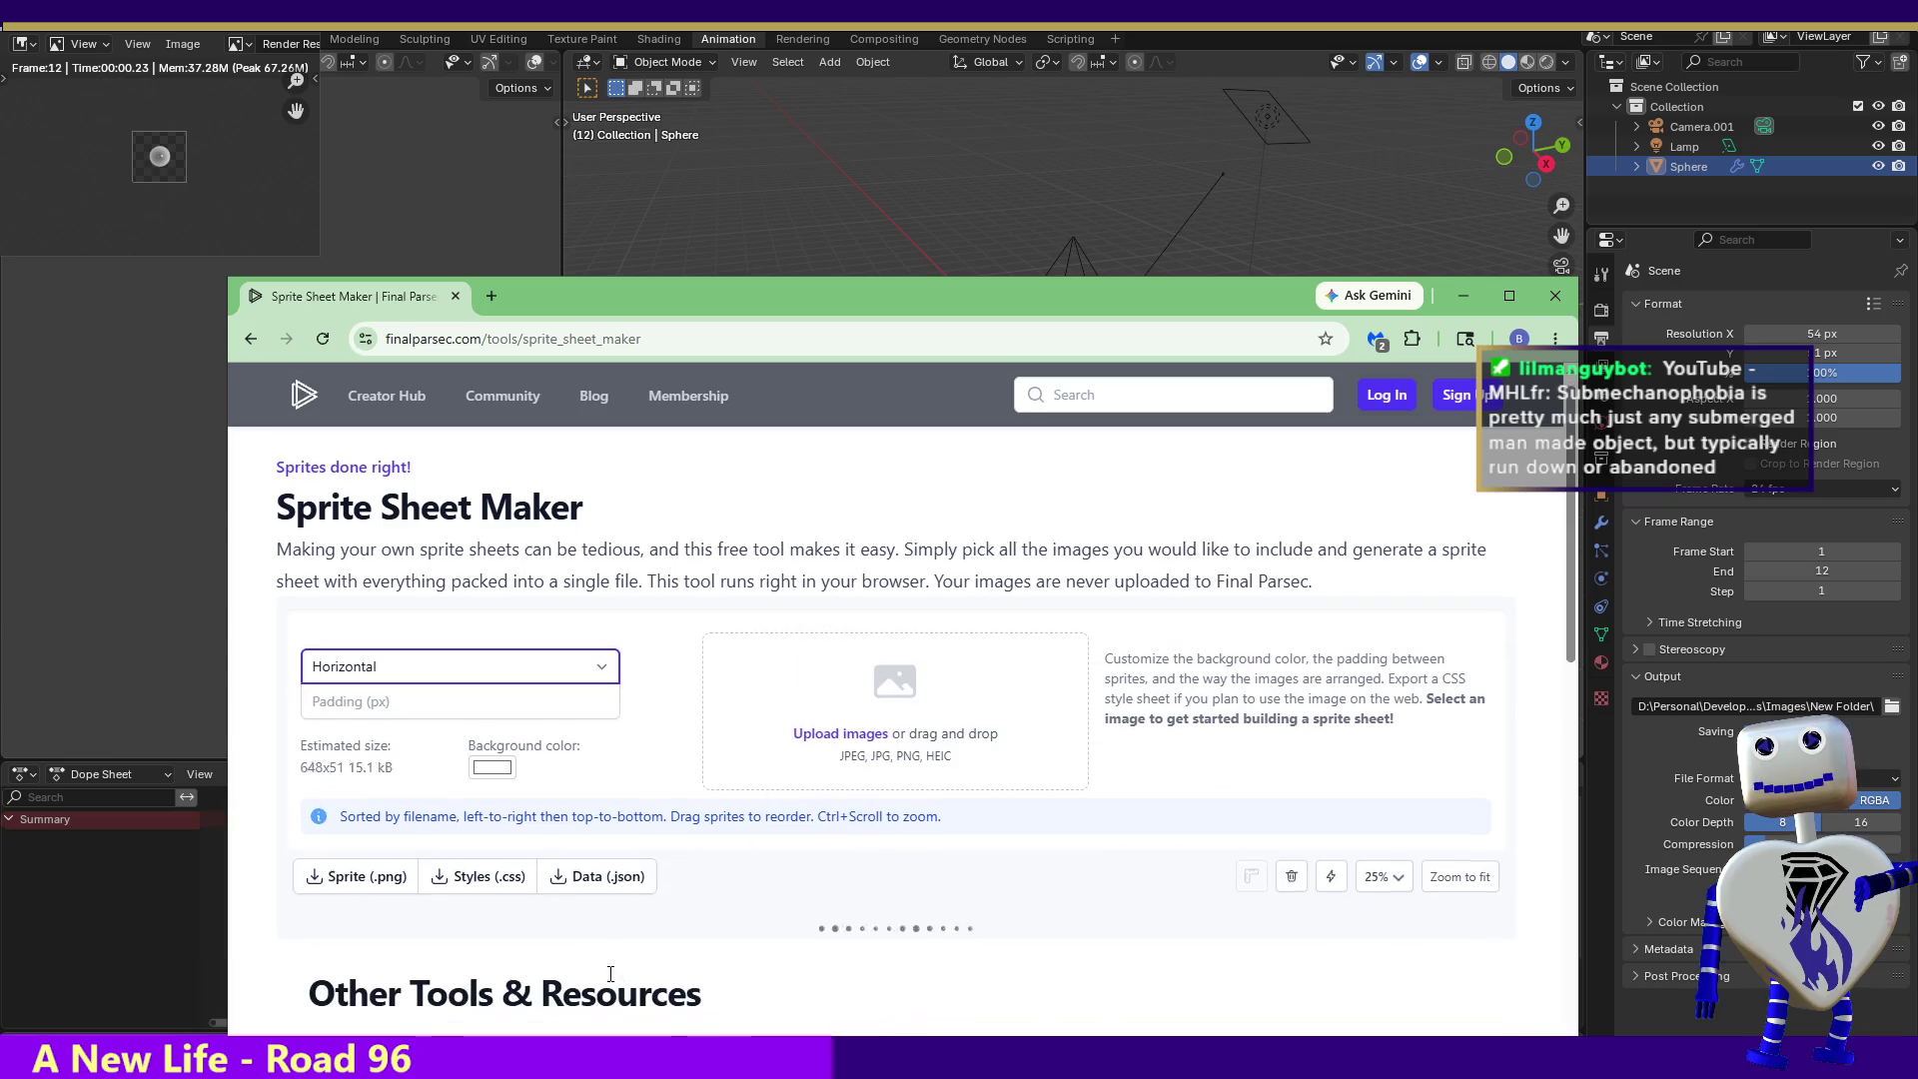
{"action": "scroll", "coordinate": [587, 957], "scroll_direction": "down", "scroll_amount": 2}
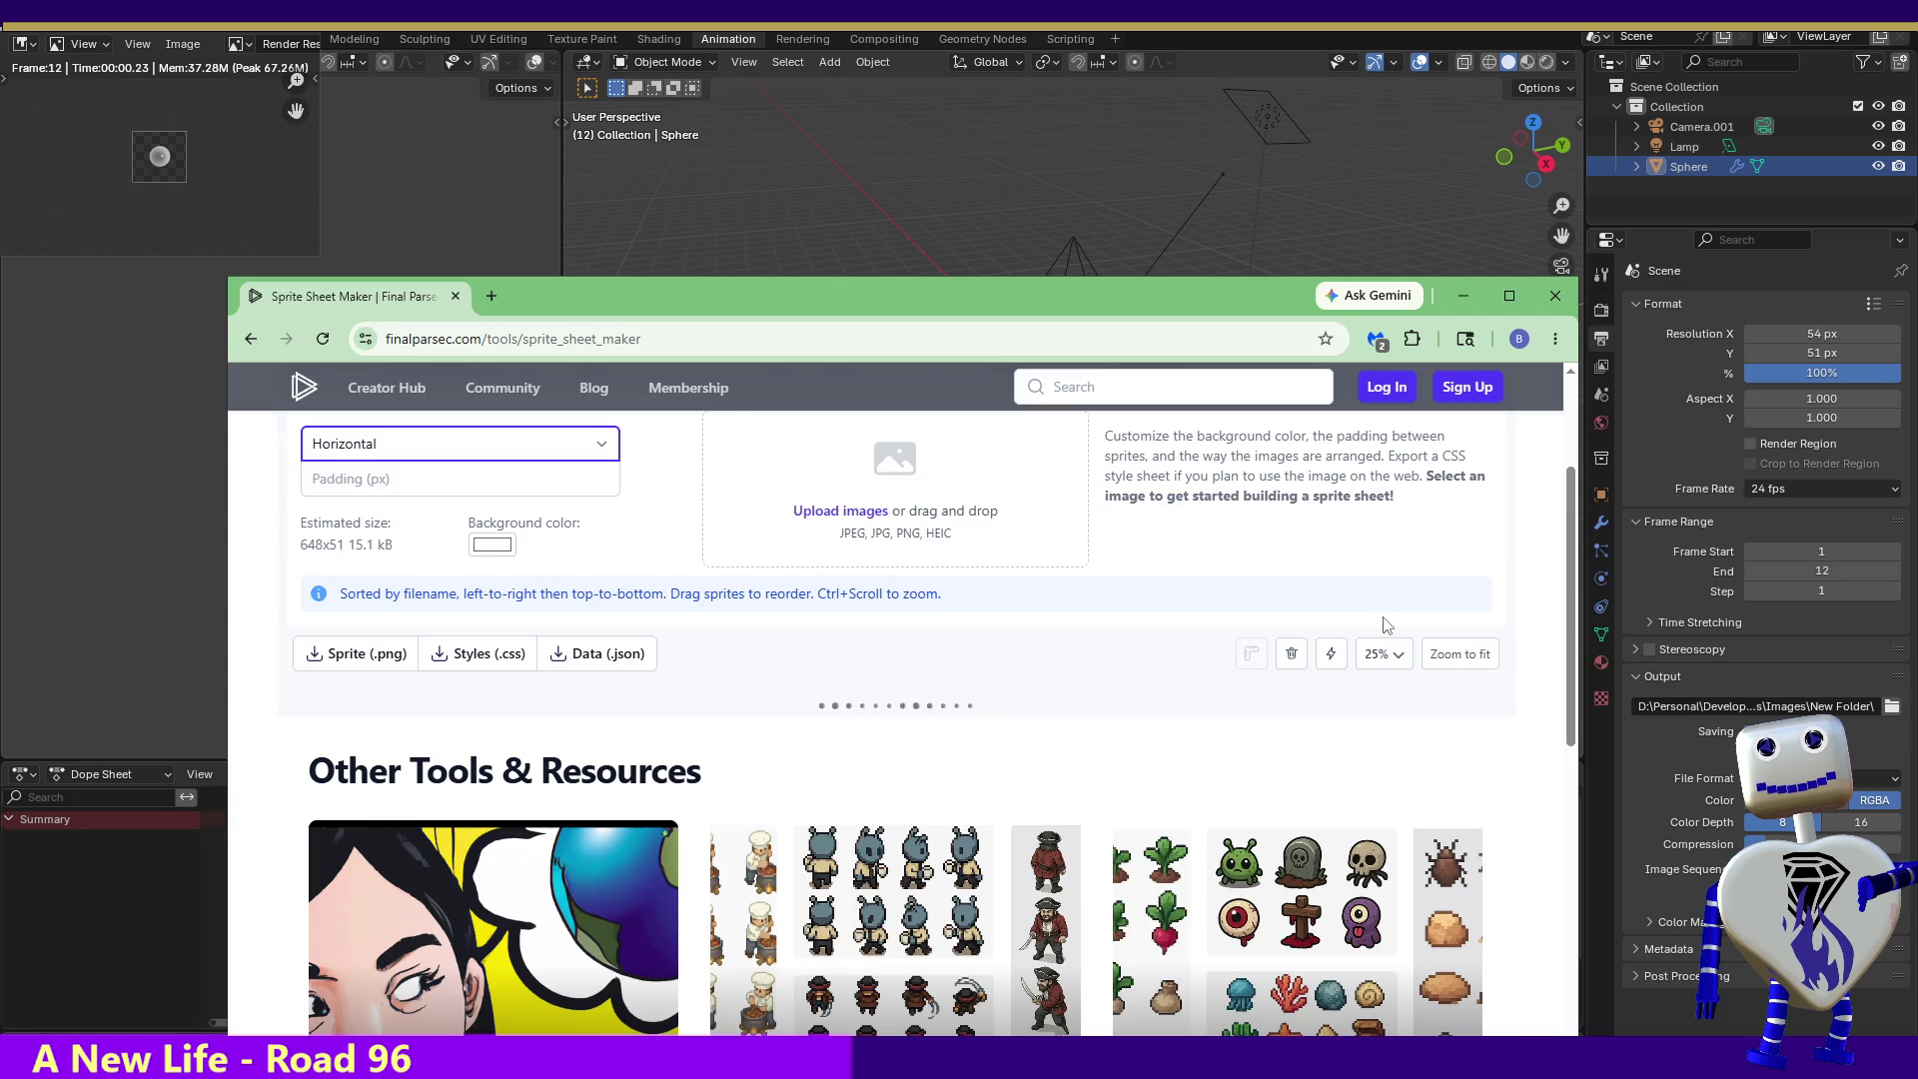
{"action": "left_click", "coordinate": [375, 665]}
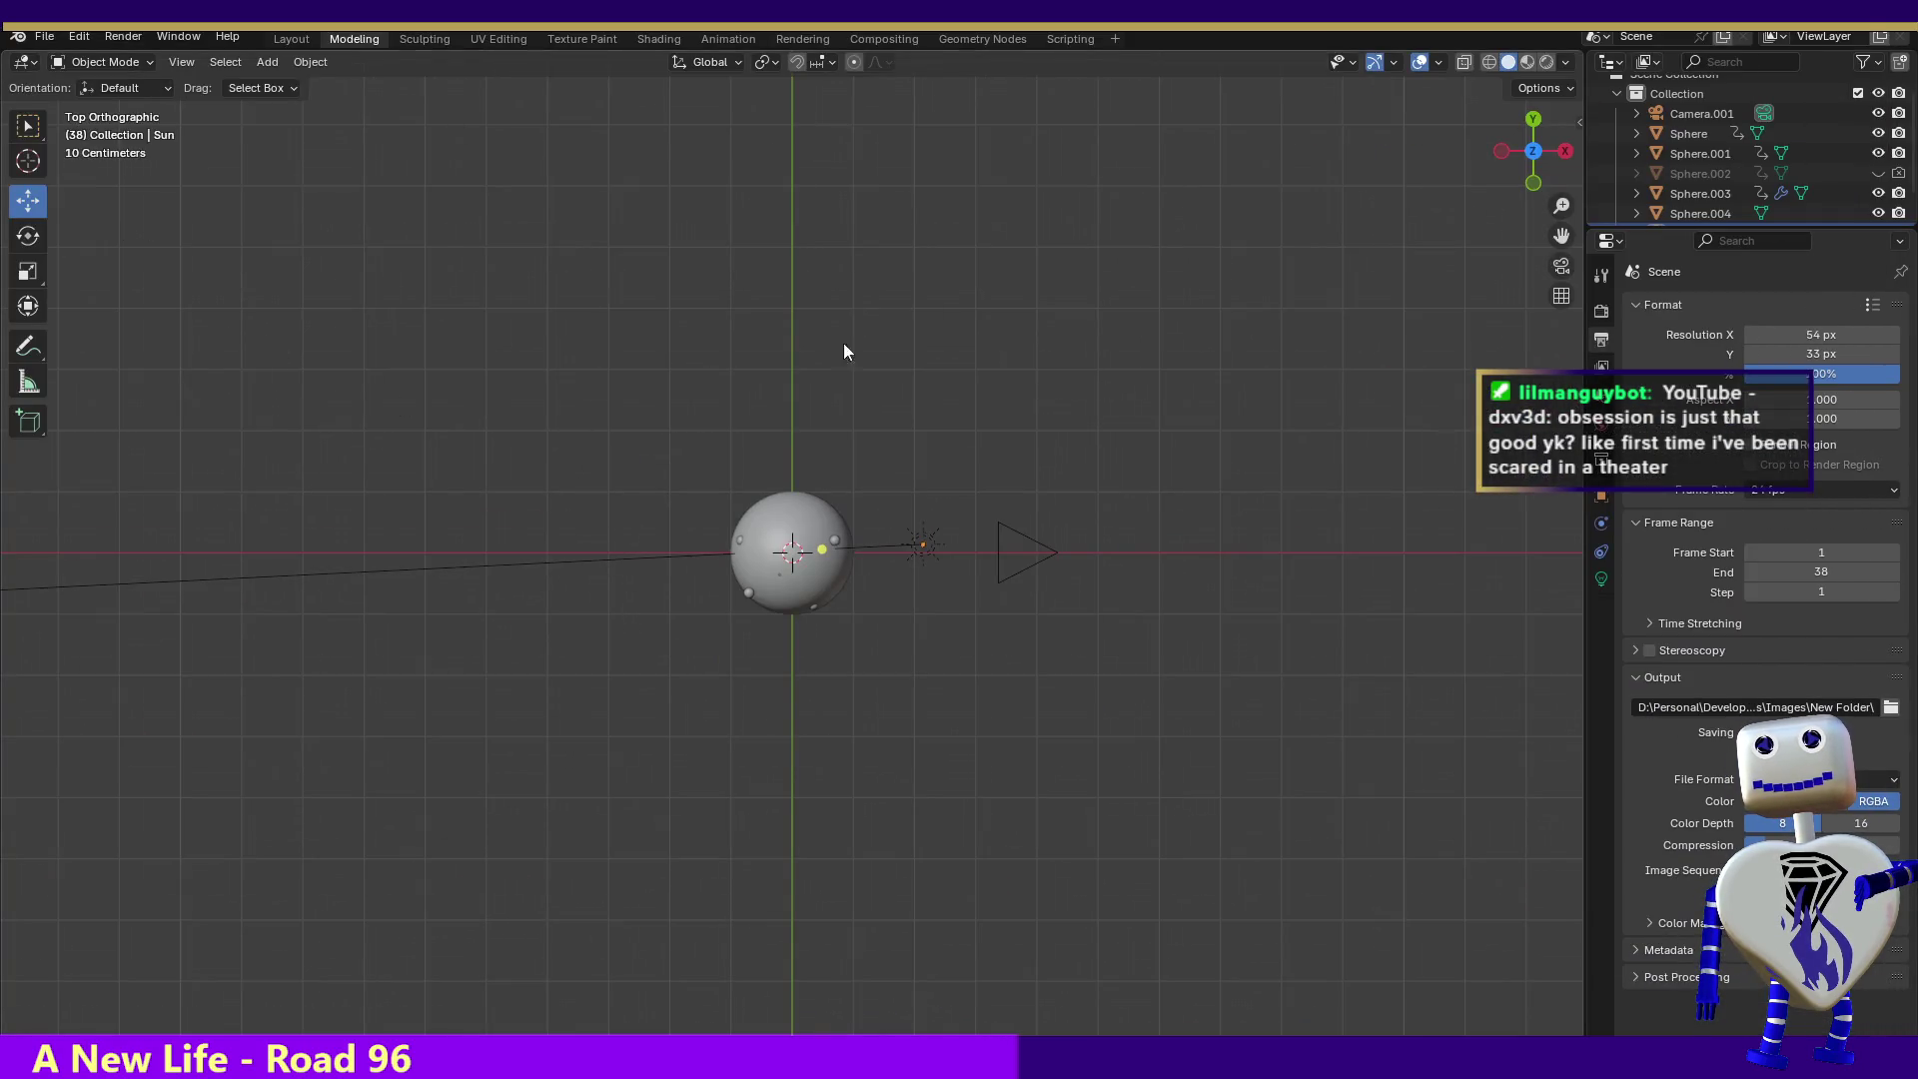
- Set Resolution Y and Resolution X to 50 px in Output Properties > Format
{"action": "left_click", "coordinate": [1823, 352]}
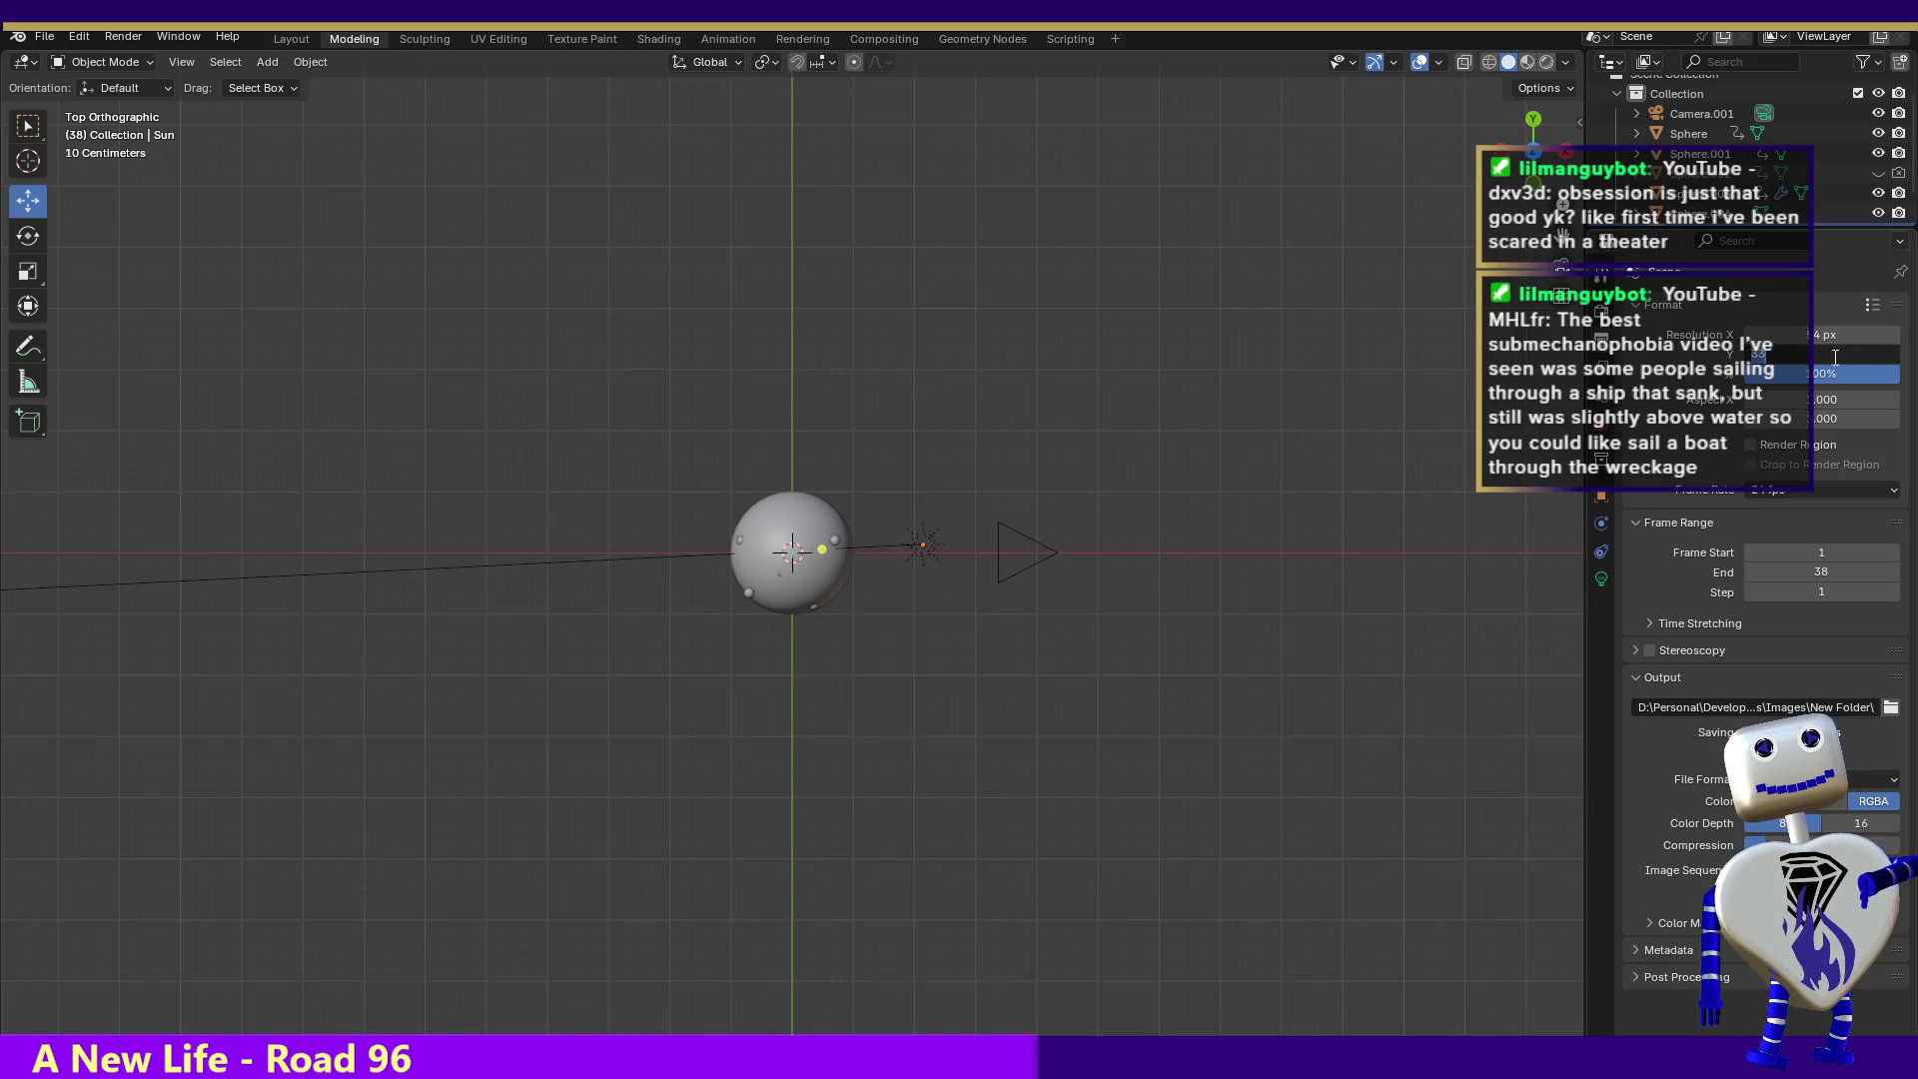
{"action": "type", "text": "50"}
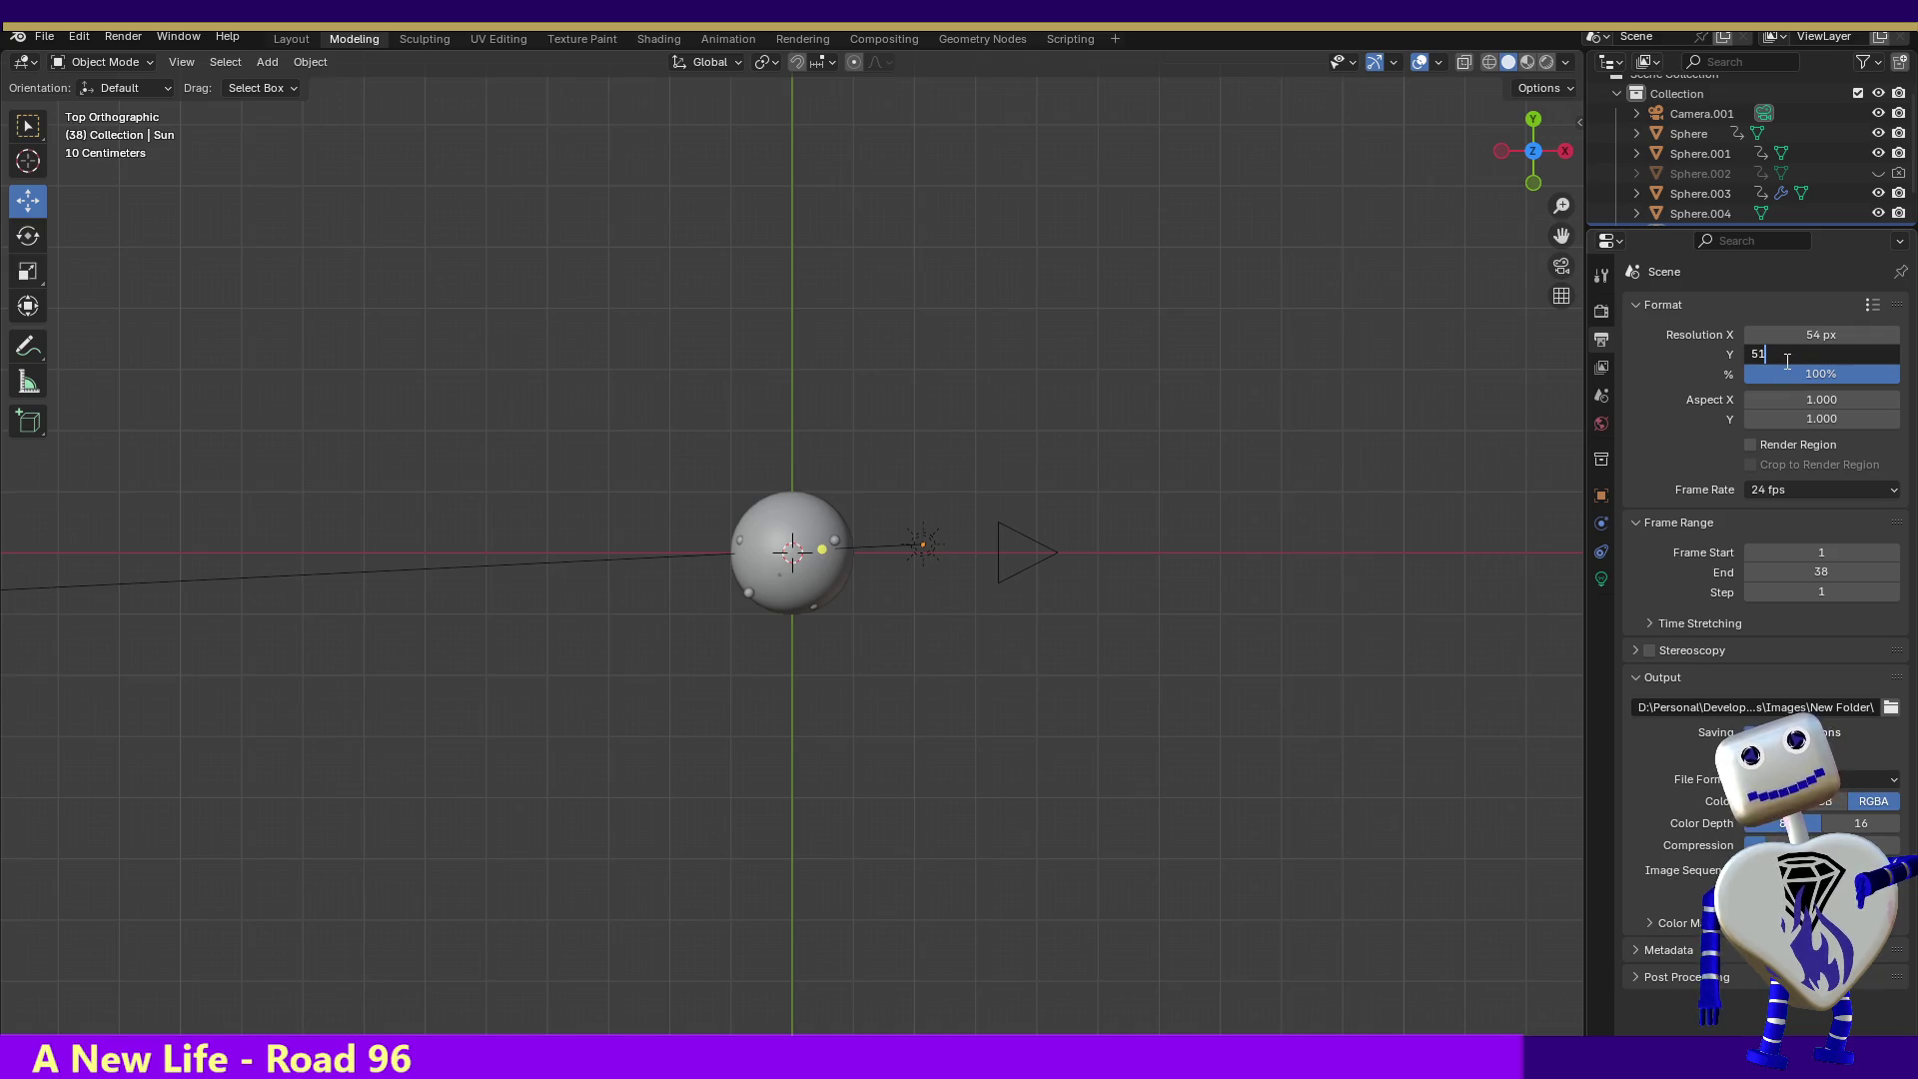
{"action": "key", "text": "BackSpace"}
{"action": "type", "text": "0"}
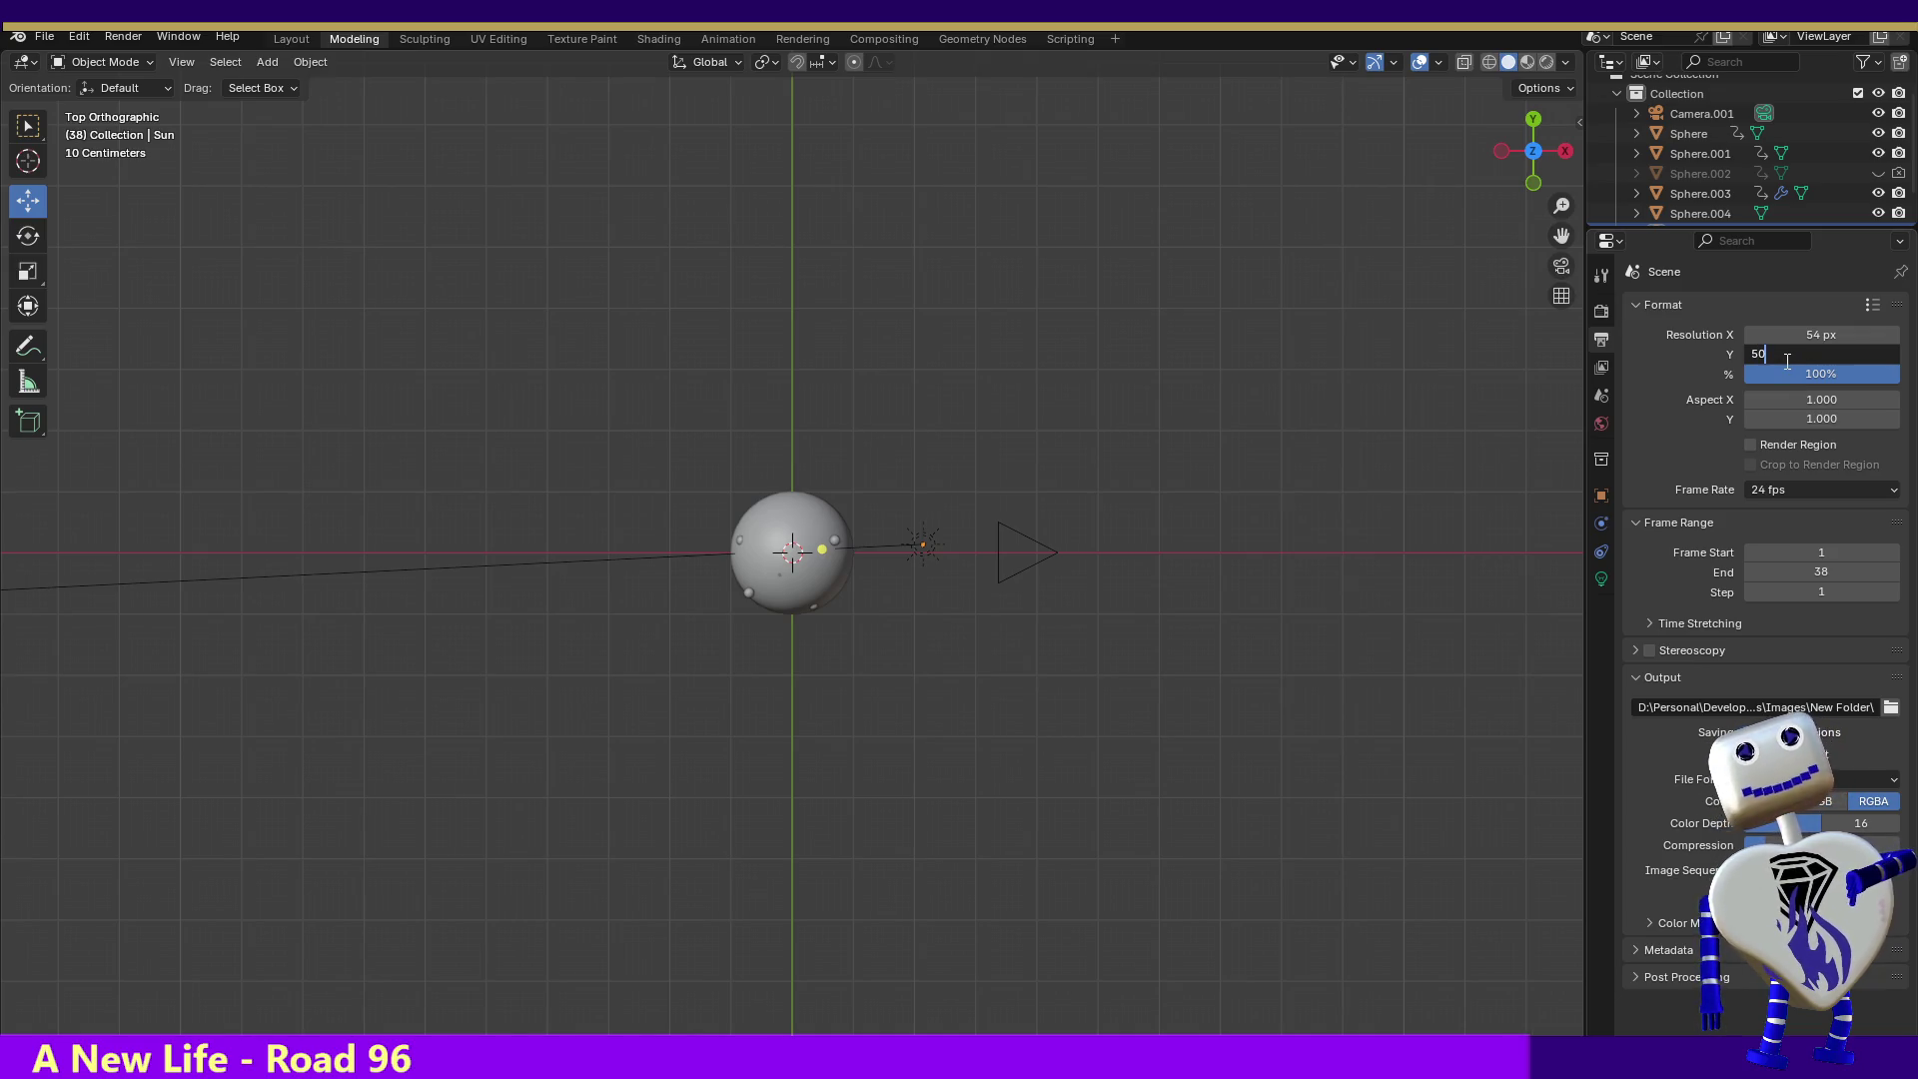
{"action": "key", "text": "Return"}
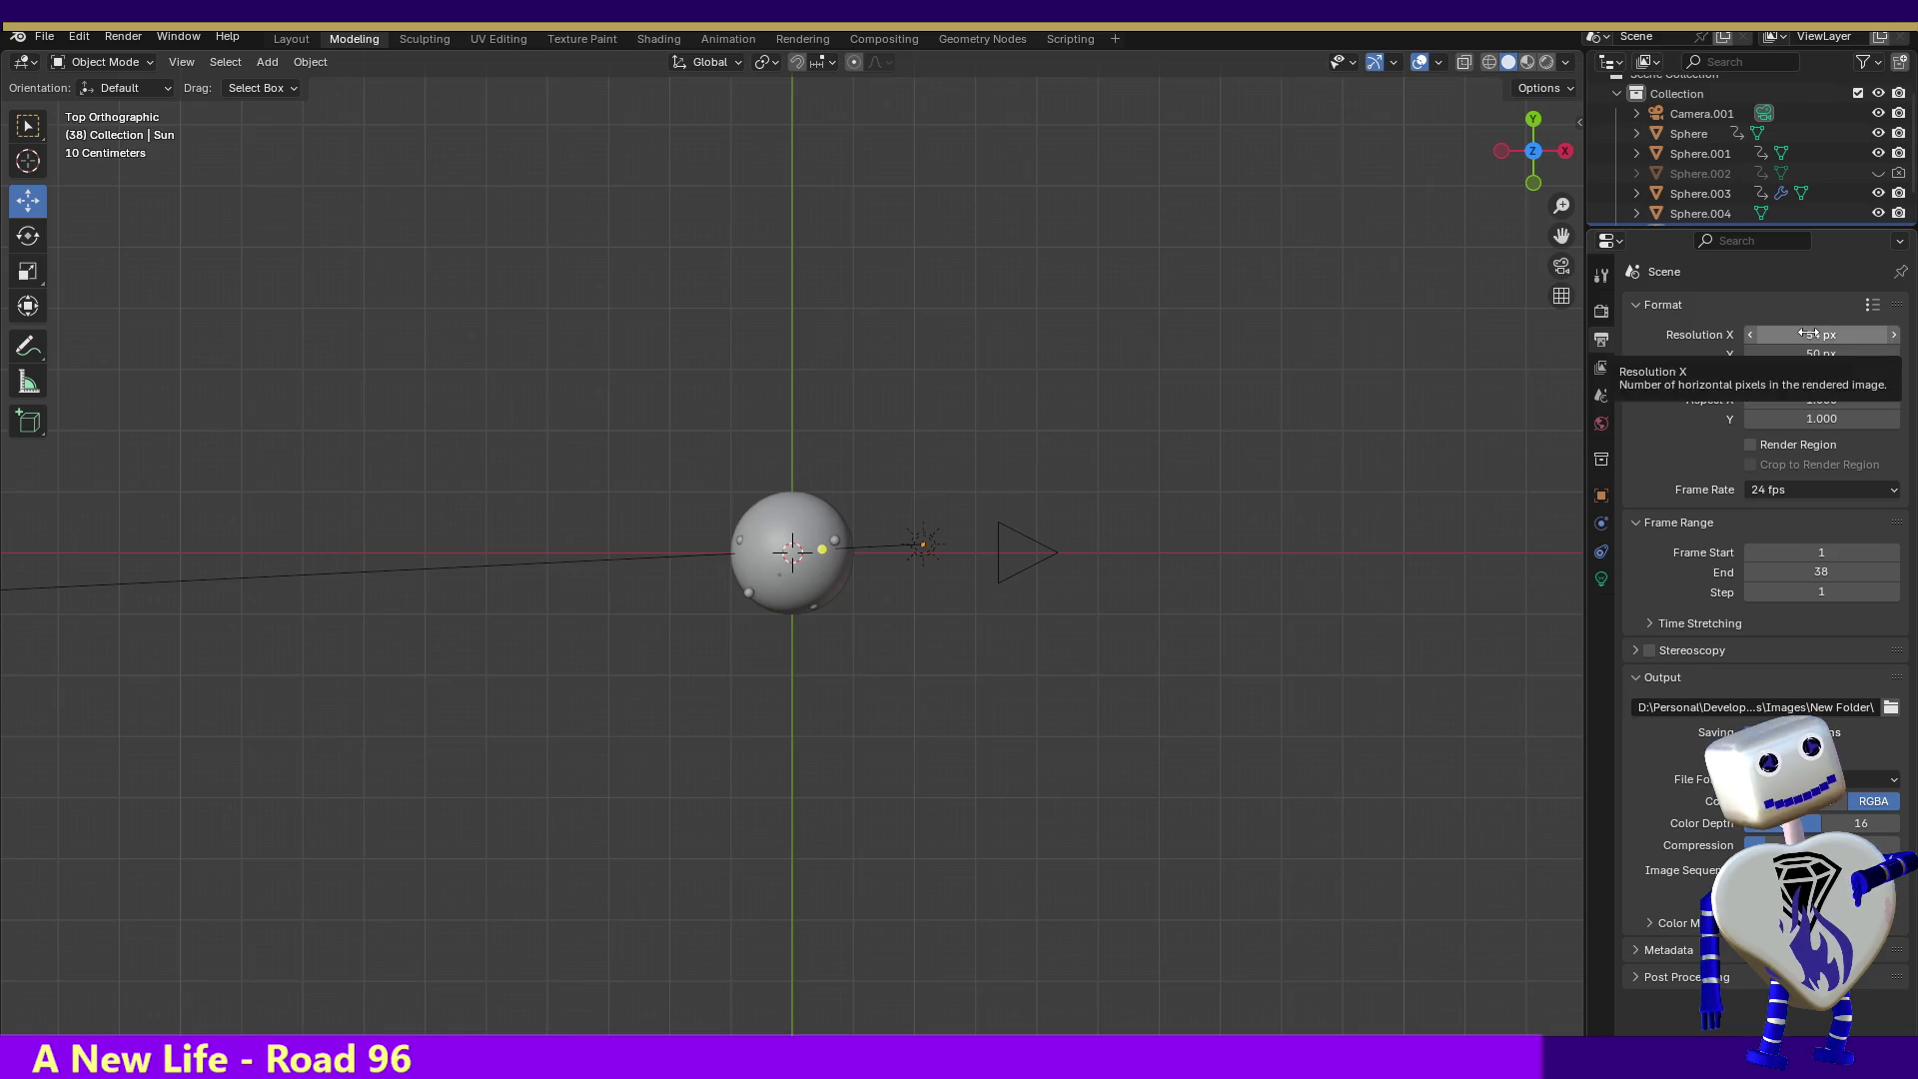
{"action": "left_click", "coordinate": [1809, 333]}
{"action": "type", "text": "50"}
{"action": "key", "text": "Return"}
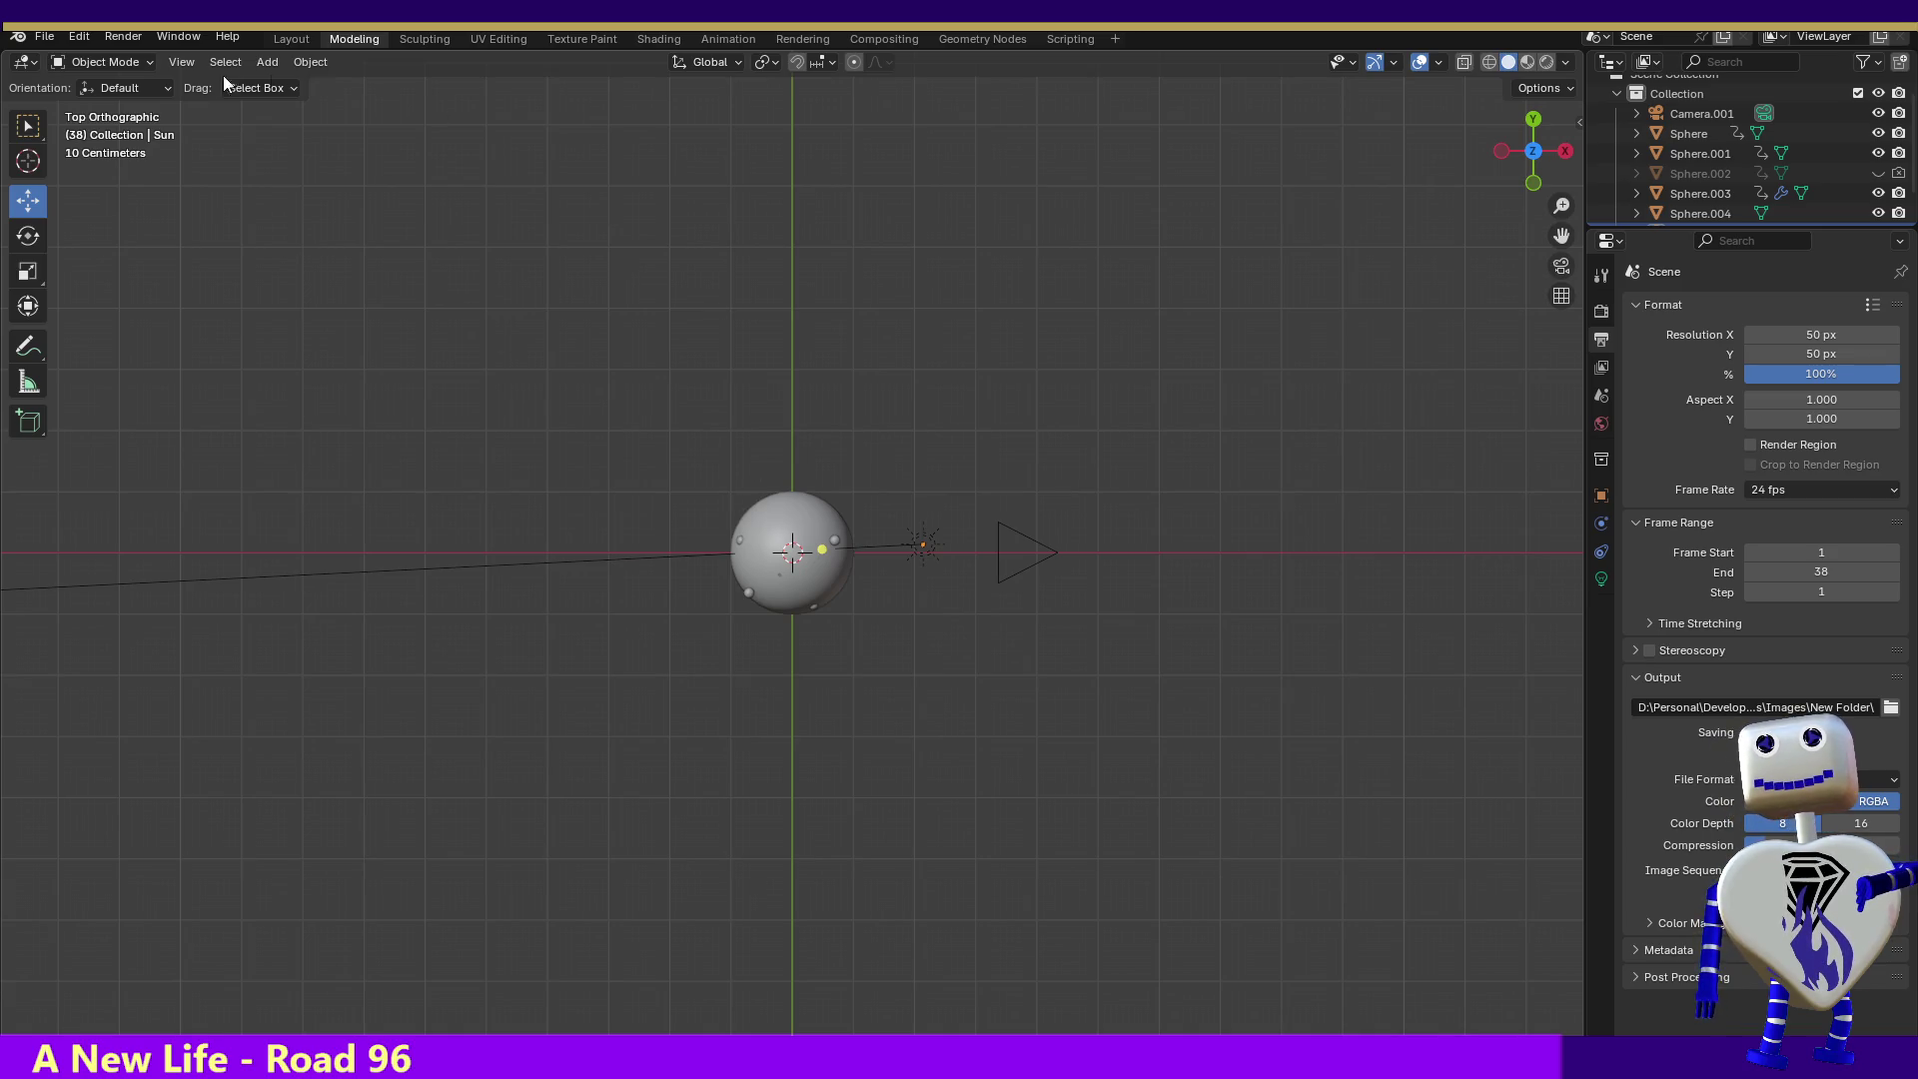
{"action": "left_click", "coordinate": [108, 39]}
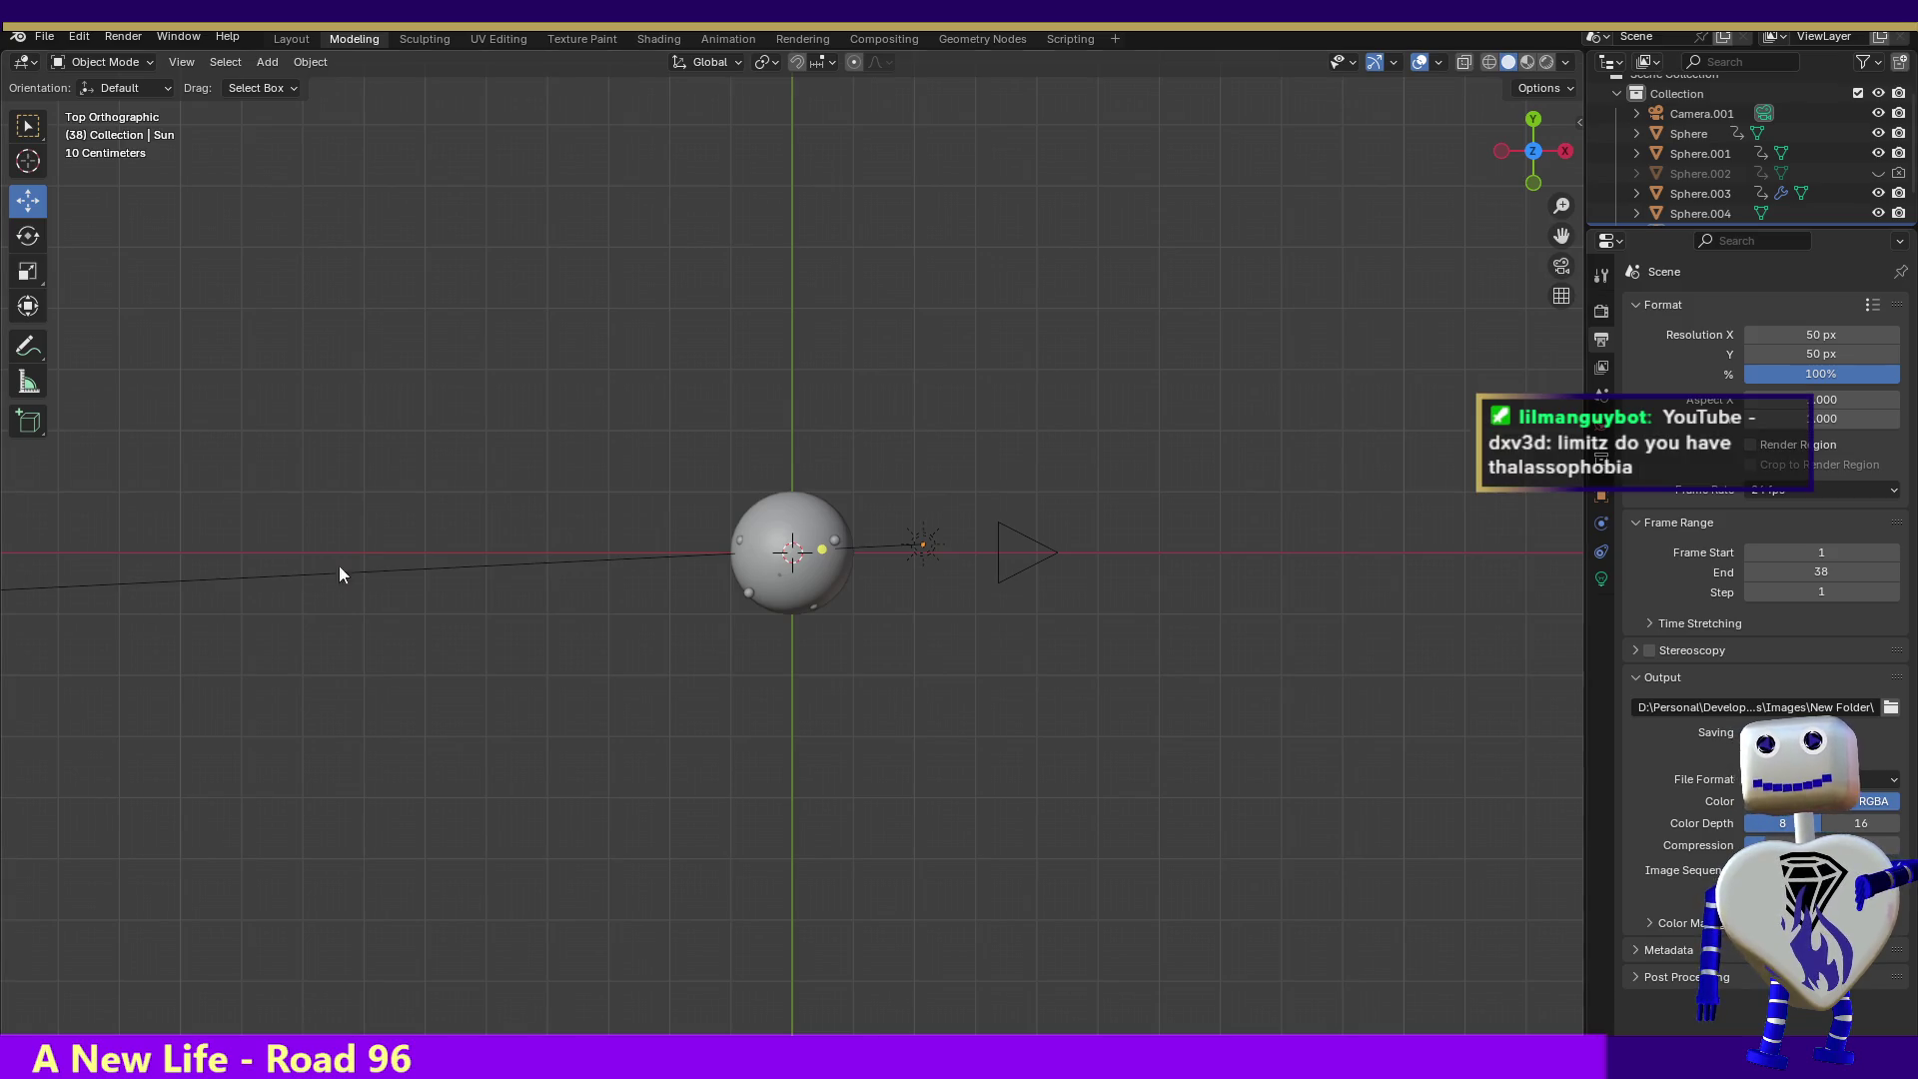
{"action": "left_click", "coordinate": [78, 38]}
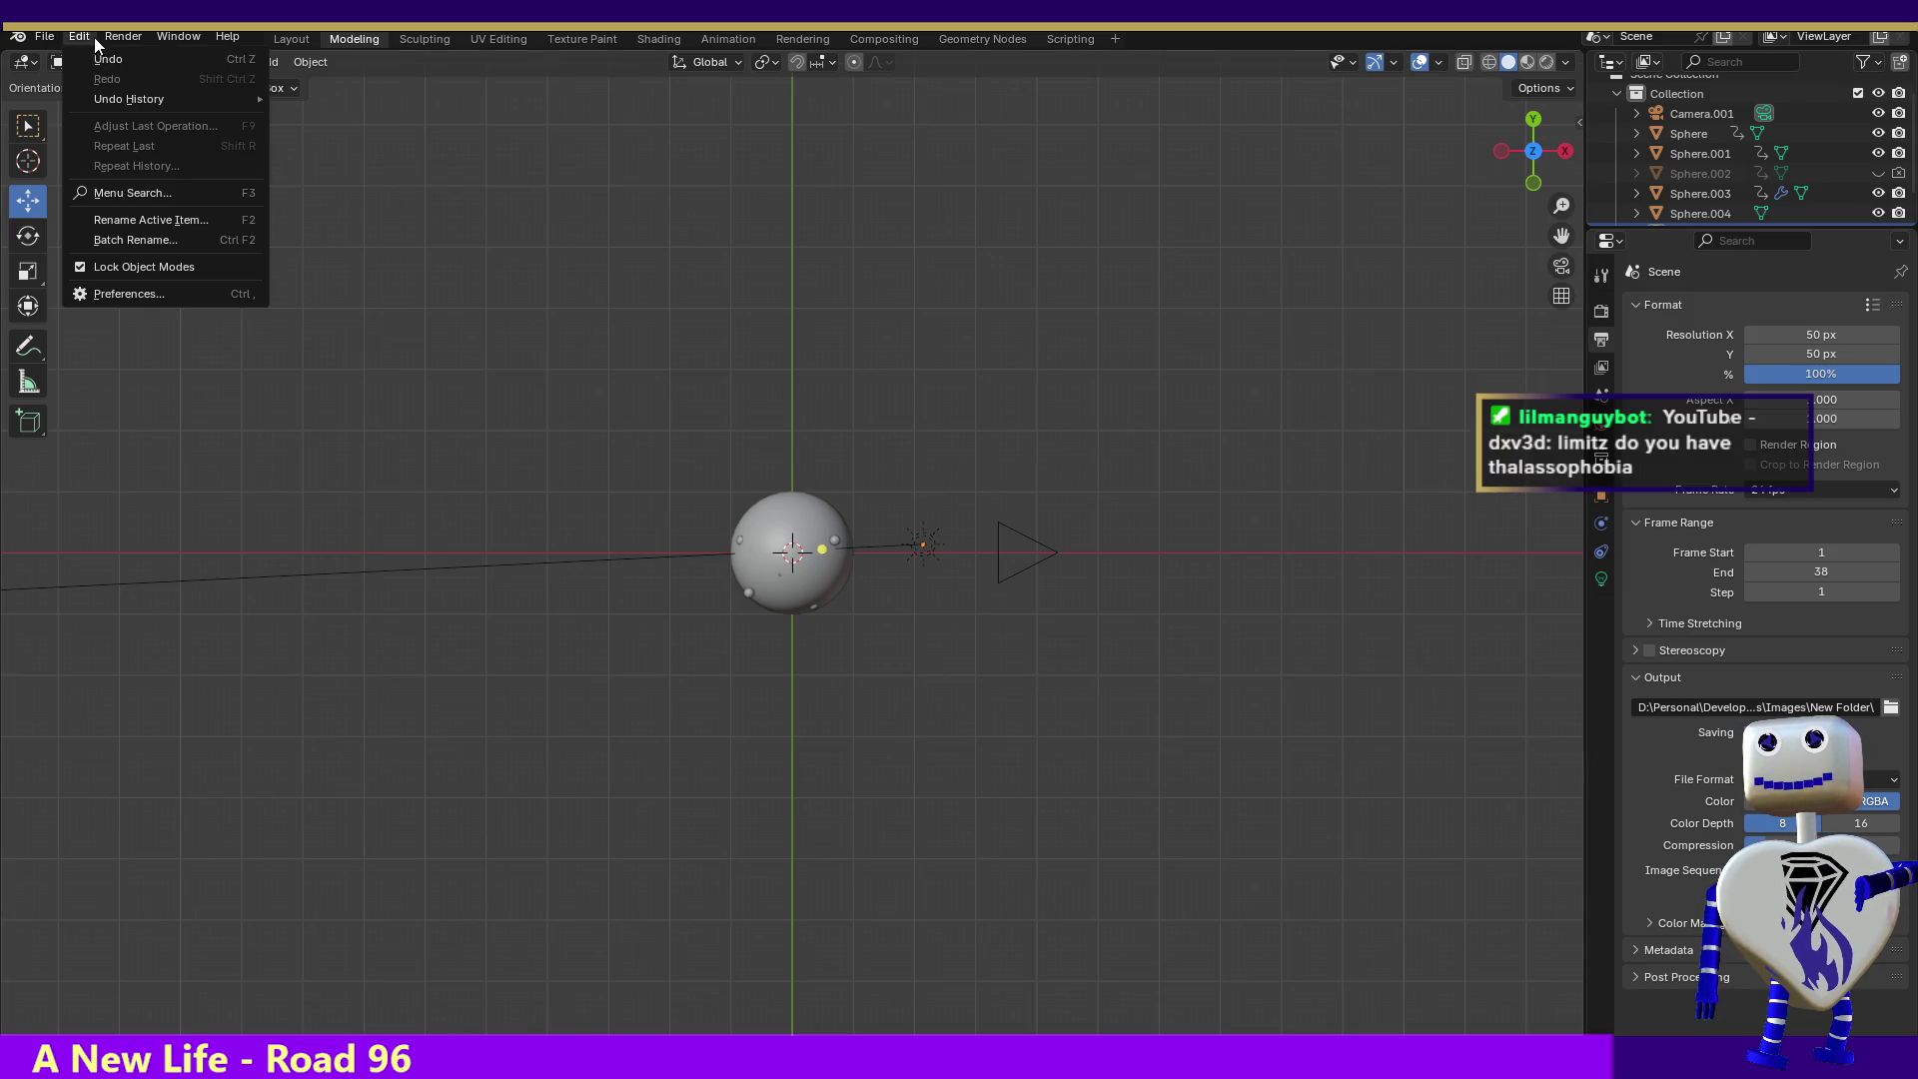
- Render all 38 frames at 50 x 50 px, then switch to the sprite sheet maker in the browser
{"action": "mouse_move", "coordinate": [120, 38]}
{"action": "left_click", "coordinate": [130, 78]}
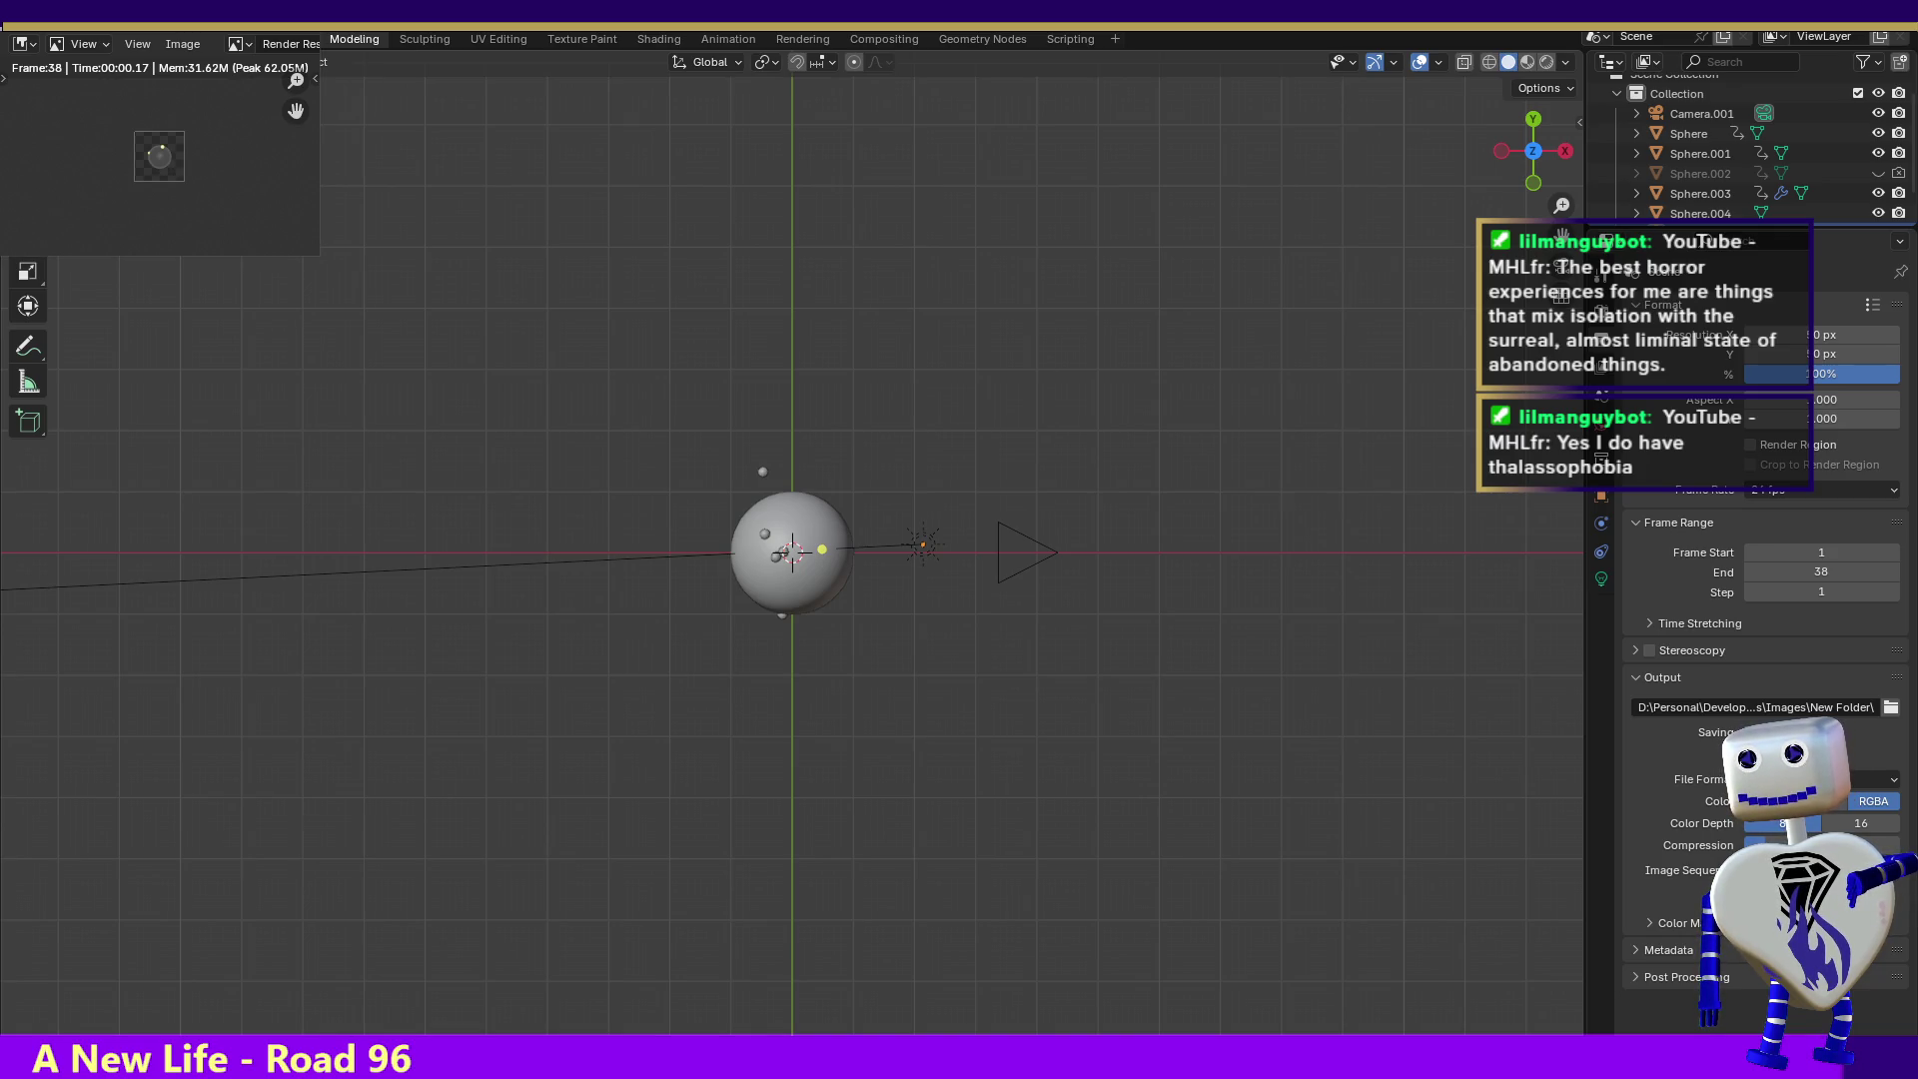
{"action": "key", "text": "alt+Tab"}
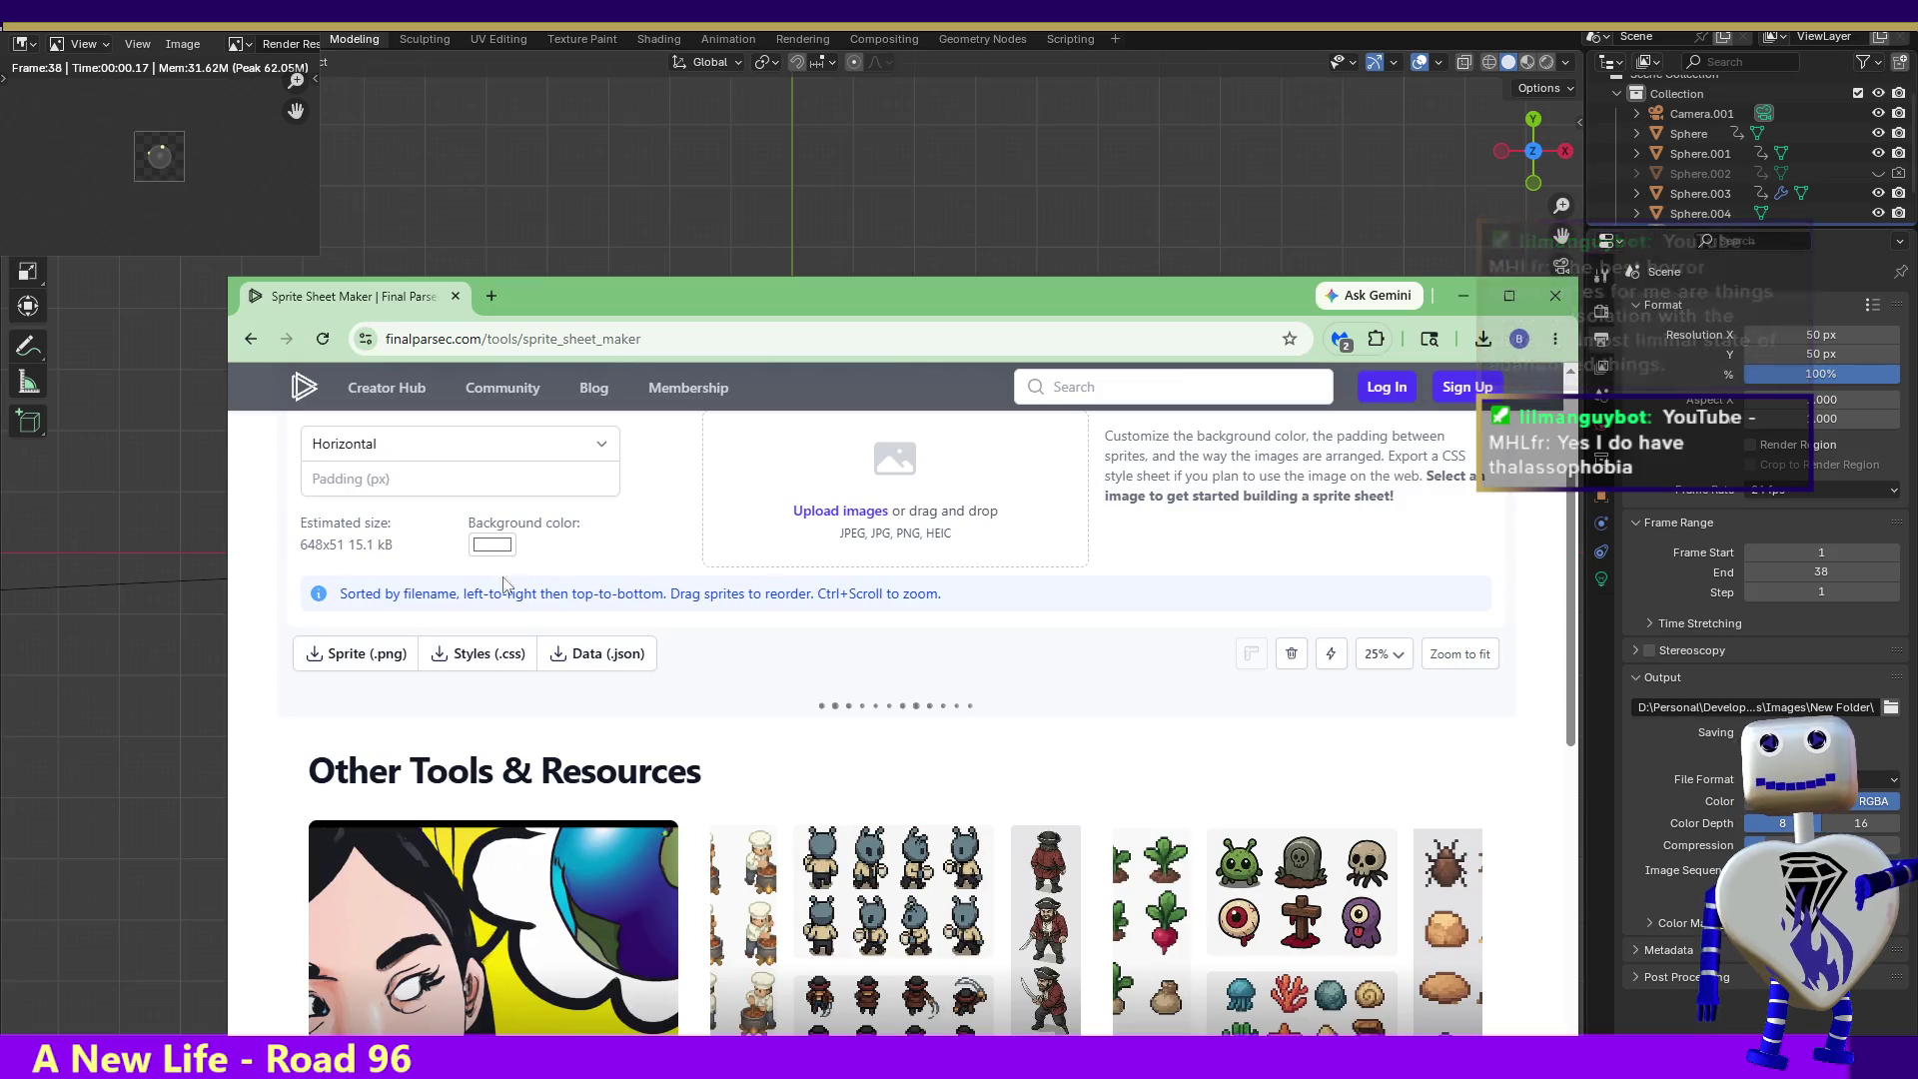
- Reset the page, choose Horizontal layout, add the 38 frames, and download the 1900x50 PNG sheet
{"action": "left_click", "coordinate": [331, 344]}
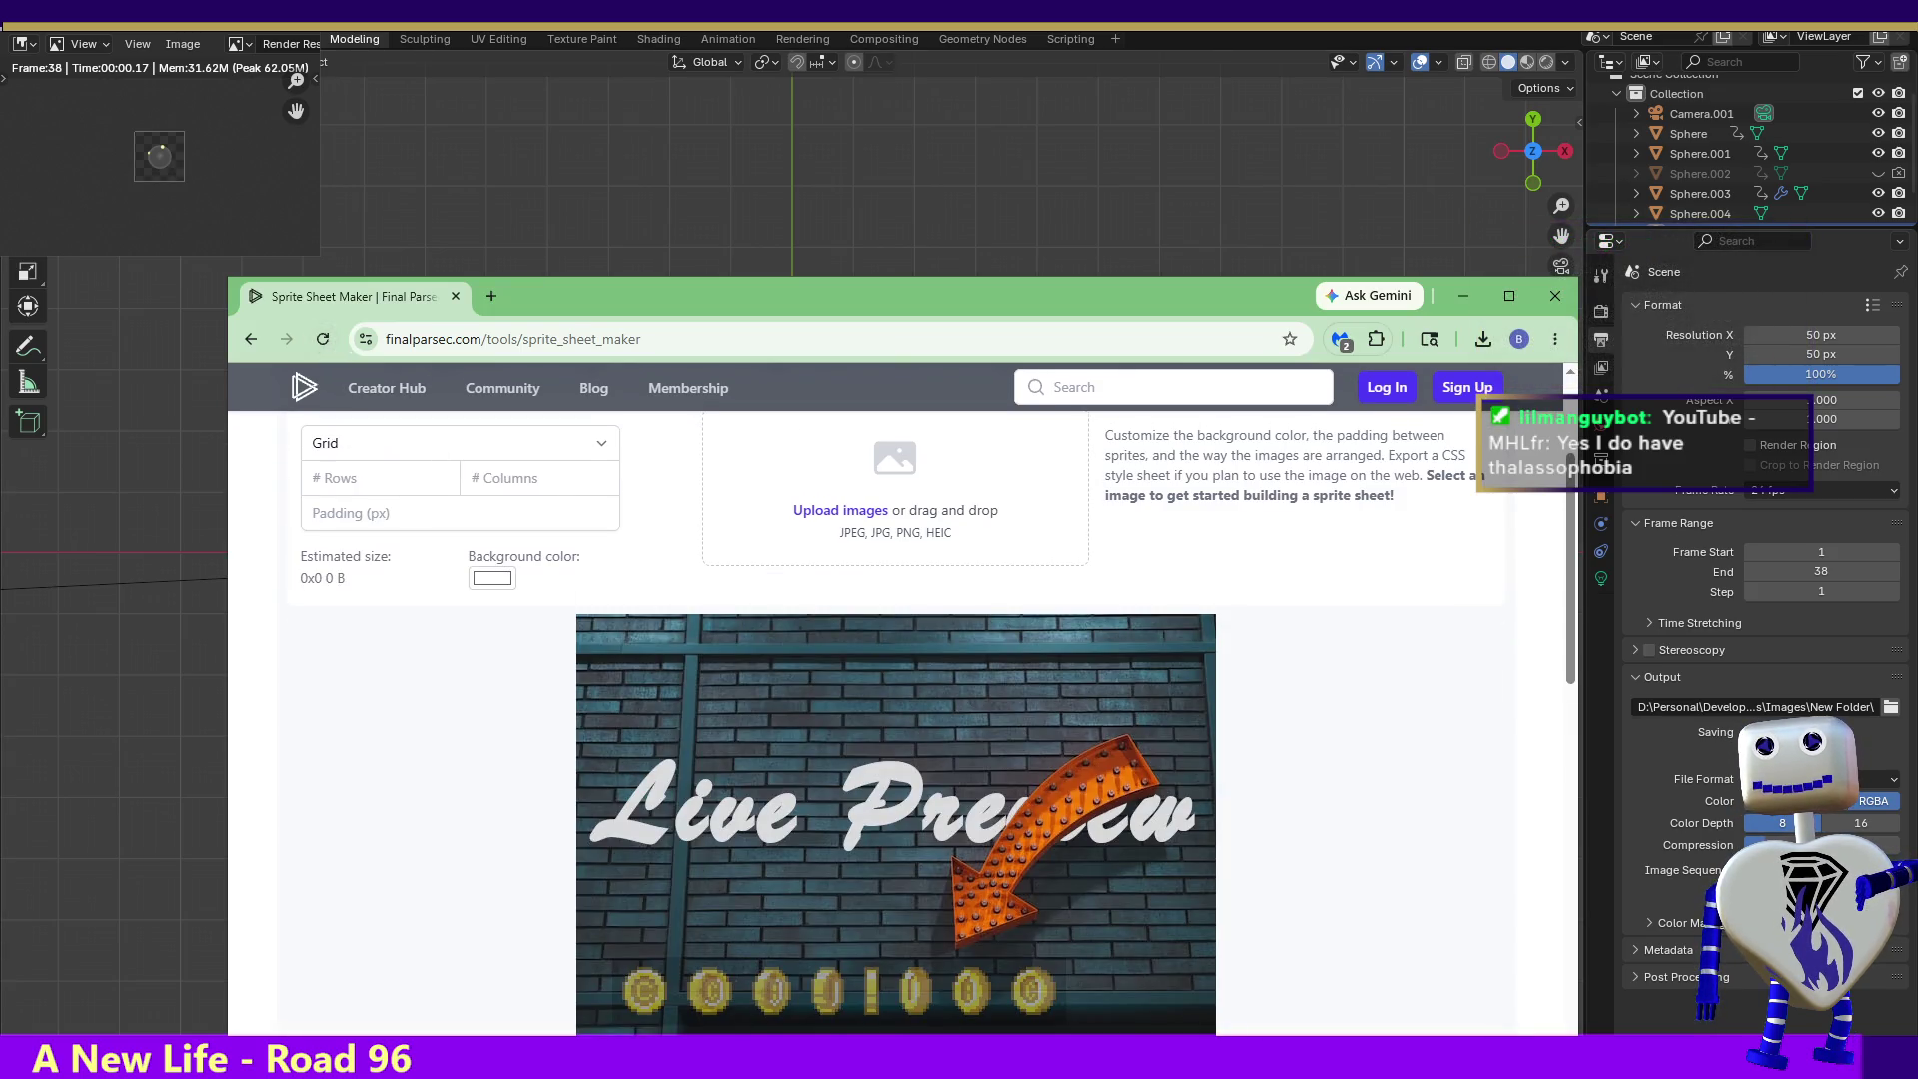
{"action": "left_click", "coordinate": [443, 450]}
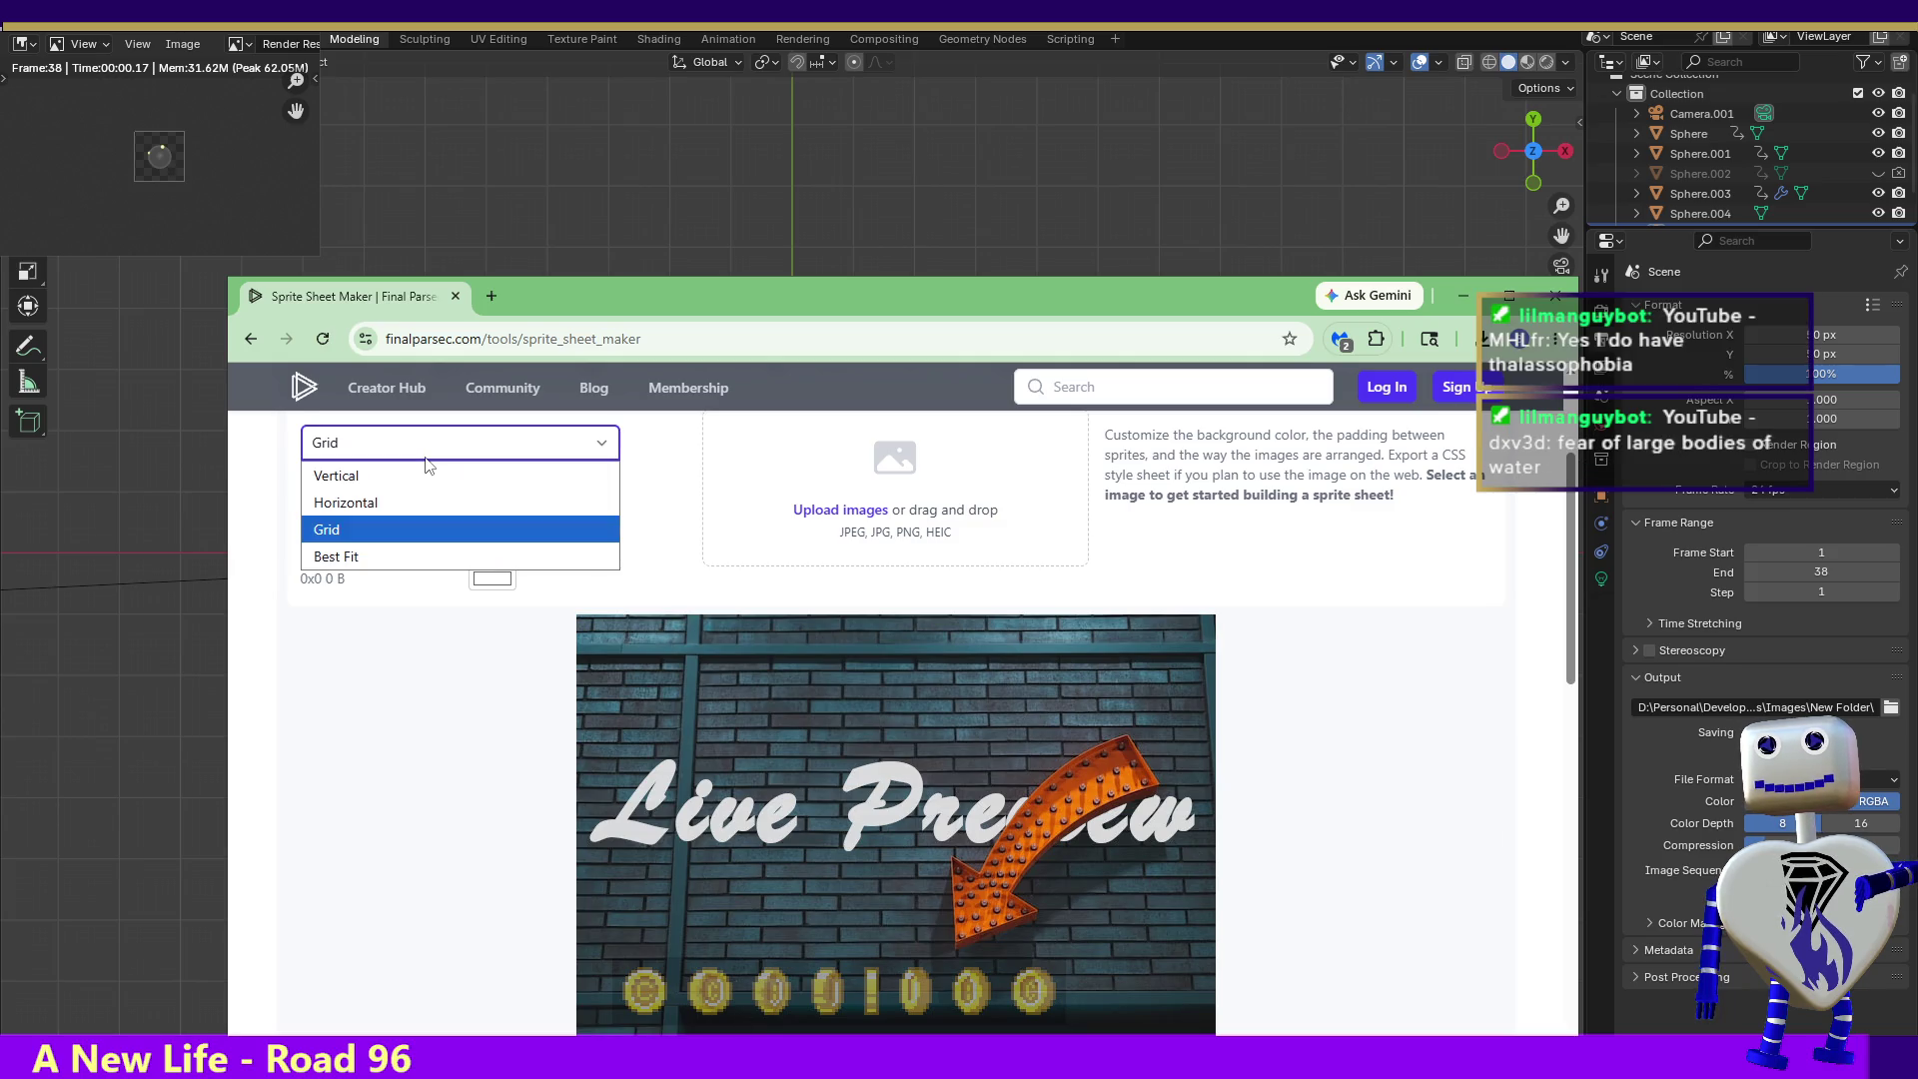
{"action": "left_click", "coordinate": [409, 502]}
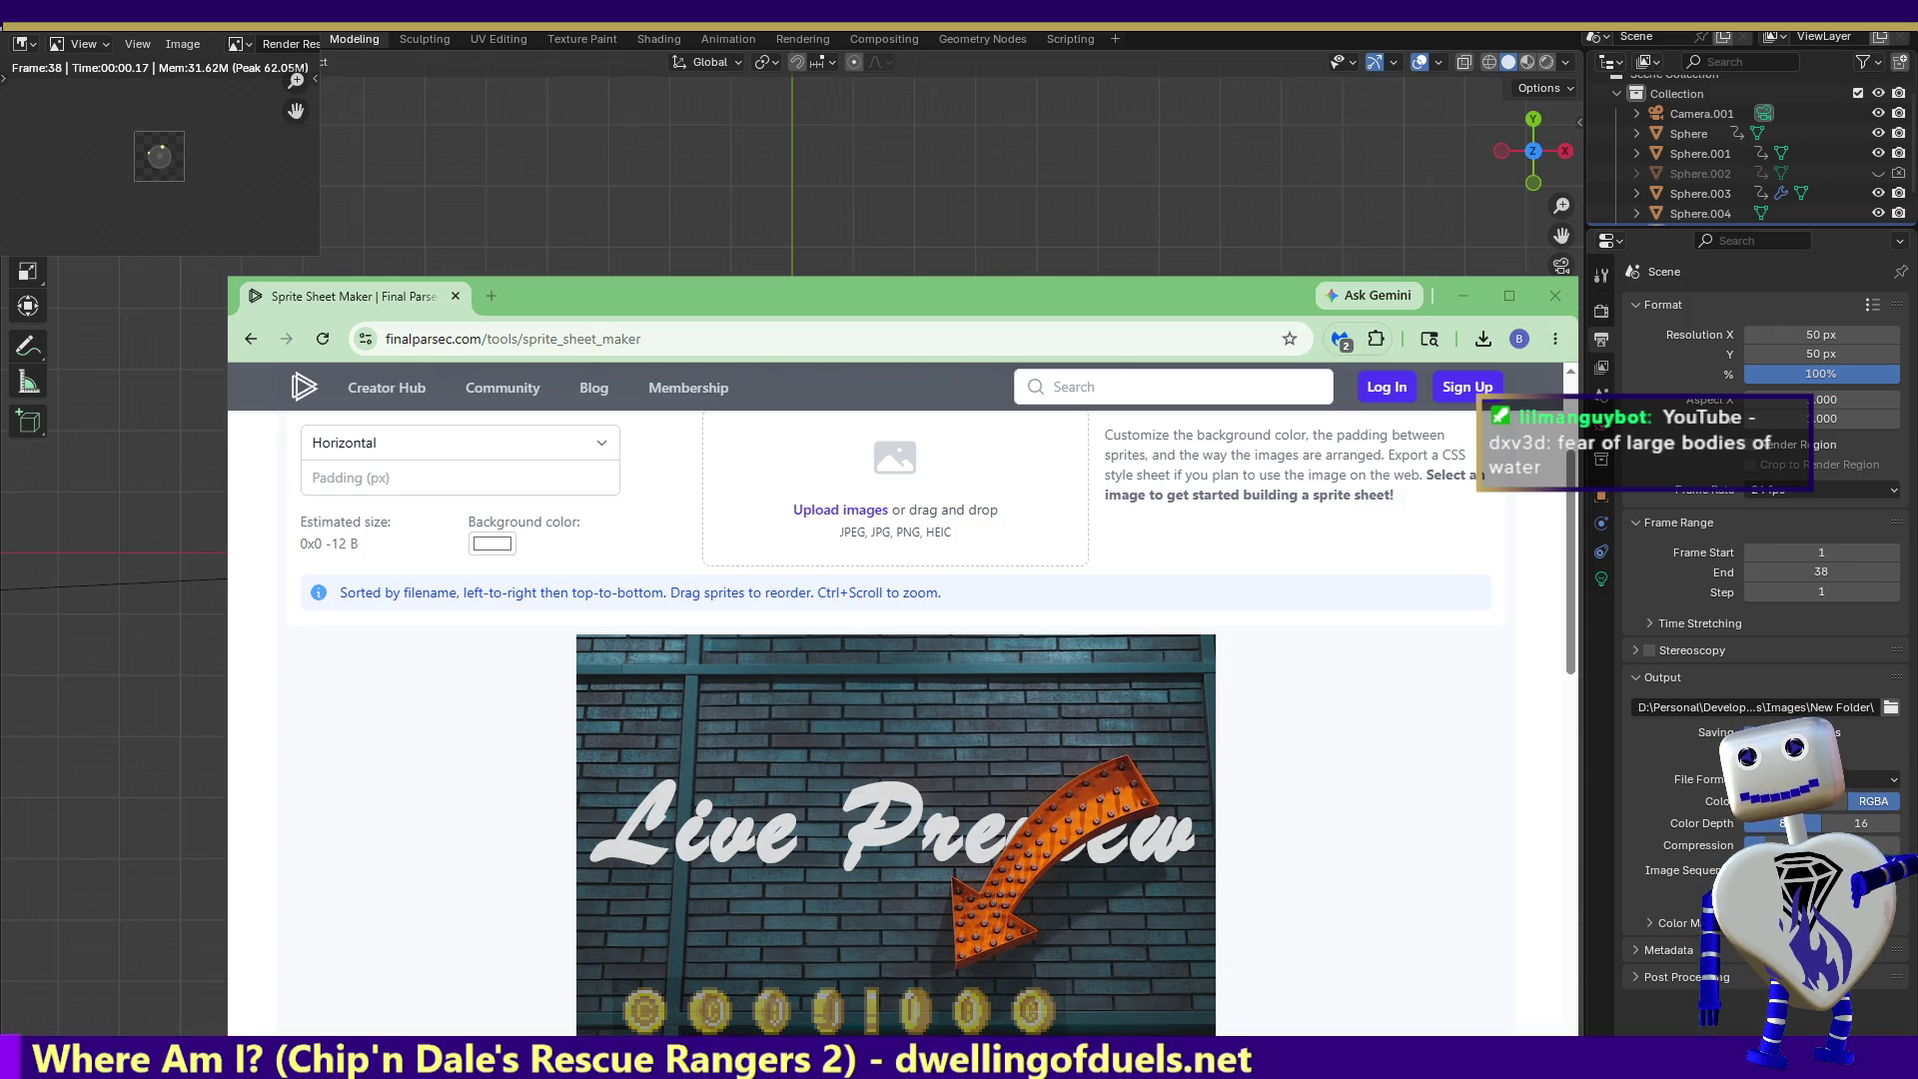
{"action": "mouse_move", "coordinate": [0, 685]}
{"action": "left_mouse_down"}
{"action": "mouse_move", "coordinate": [961, 685]}
{"action": "mouse_move", "coordinate": [935, 520]}
{"action": "left_mouse_up"}
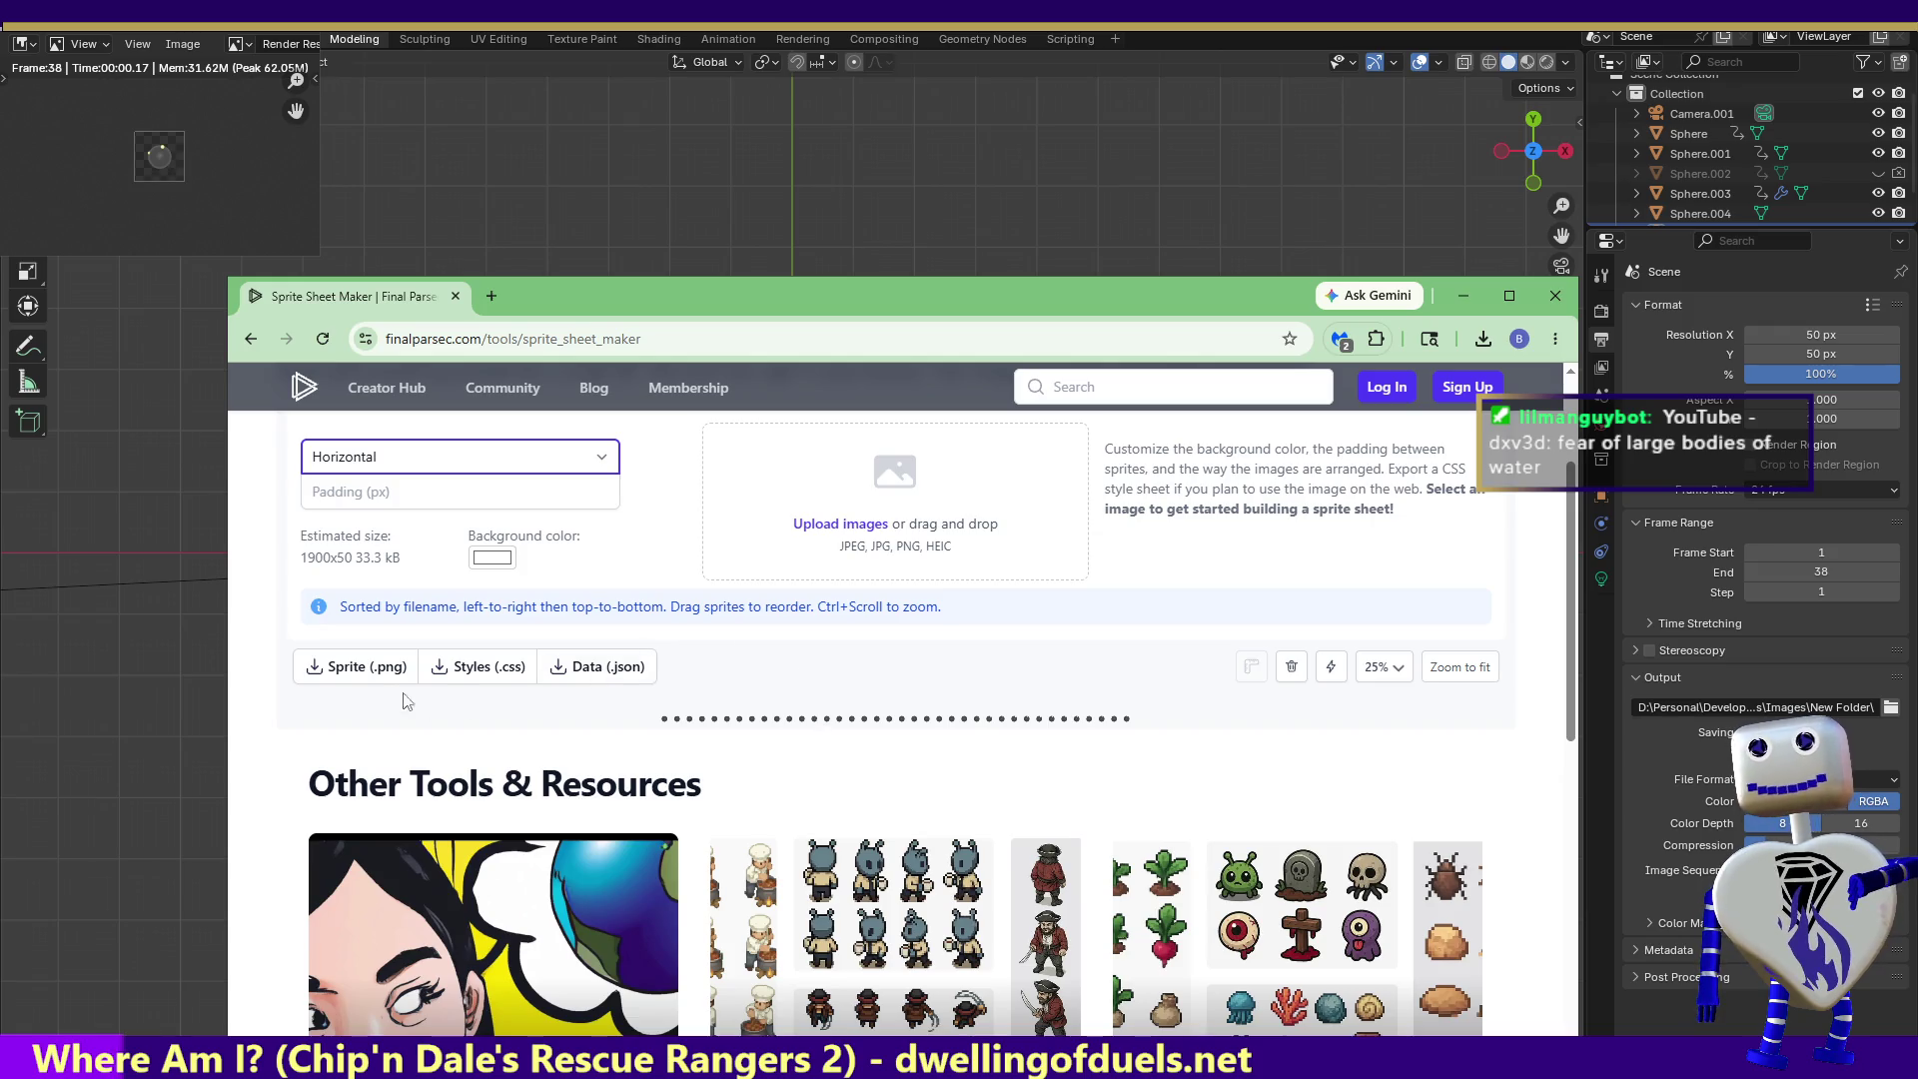
{"action": "left_click", "coordinate": [359, 667]}
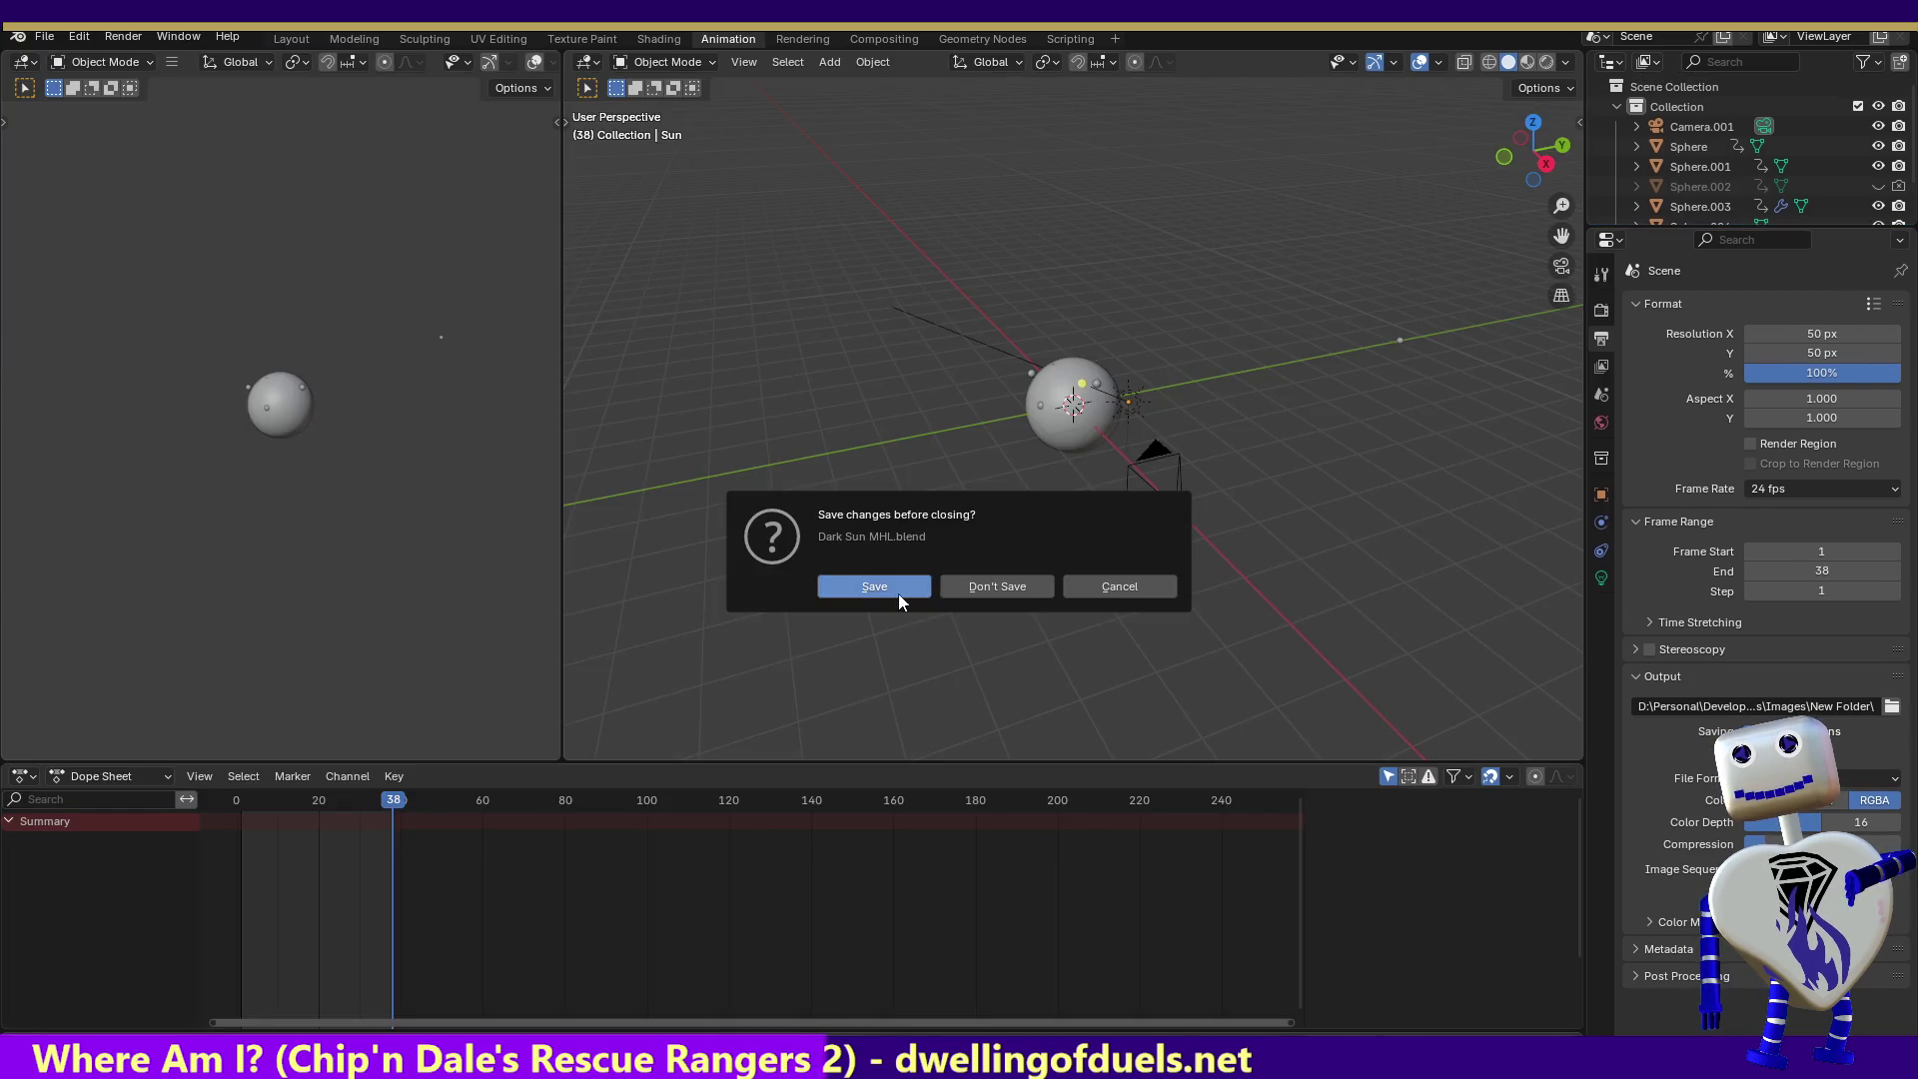
- Save Dark Sun MHL.blend, review the last render result, and quit Blender saving changes
{"action": "left_click", "coordinate": [897, 593]}
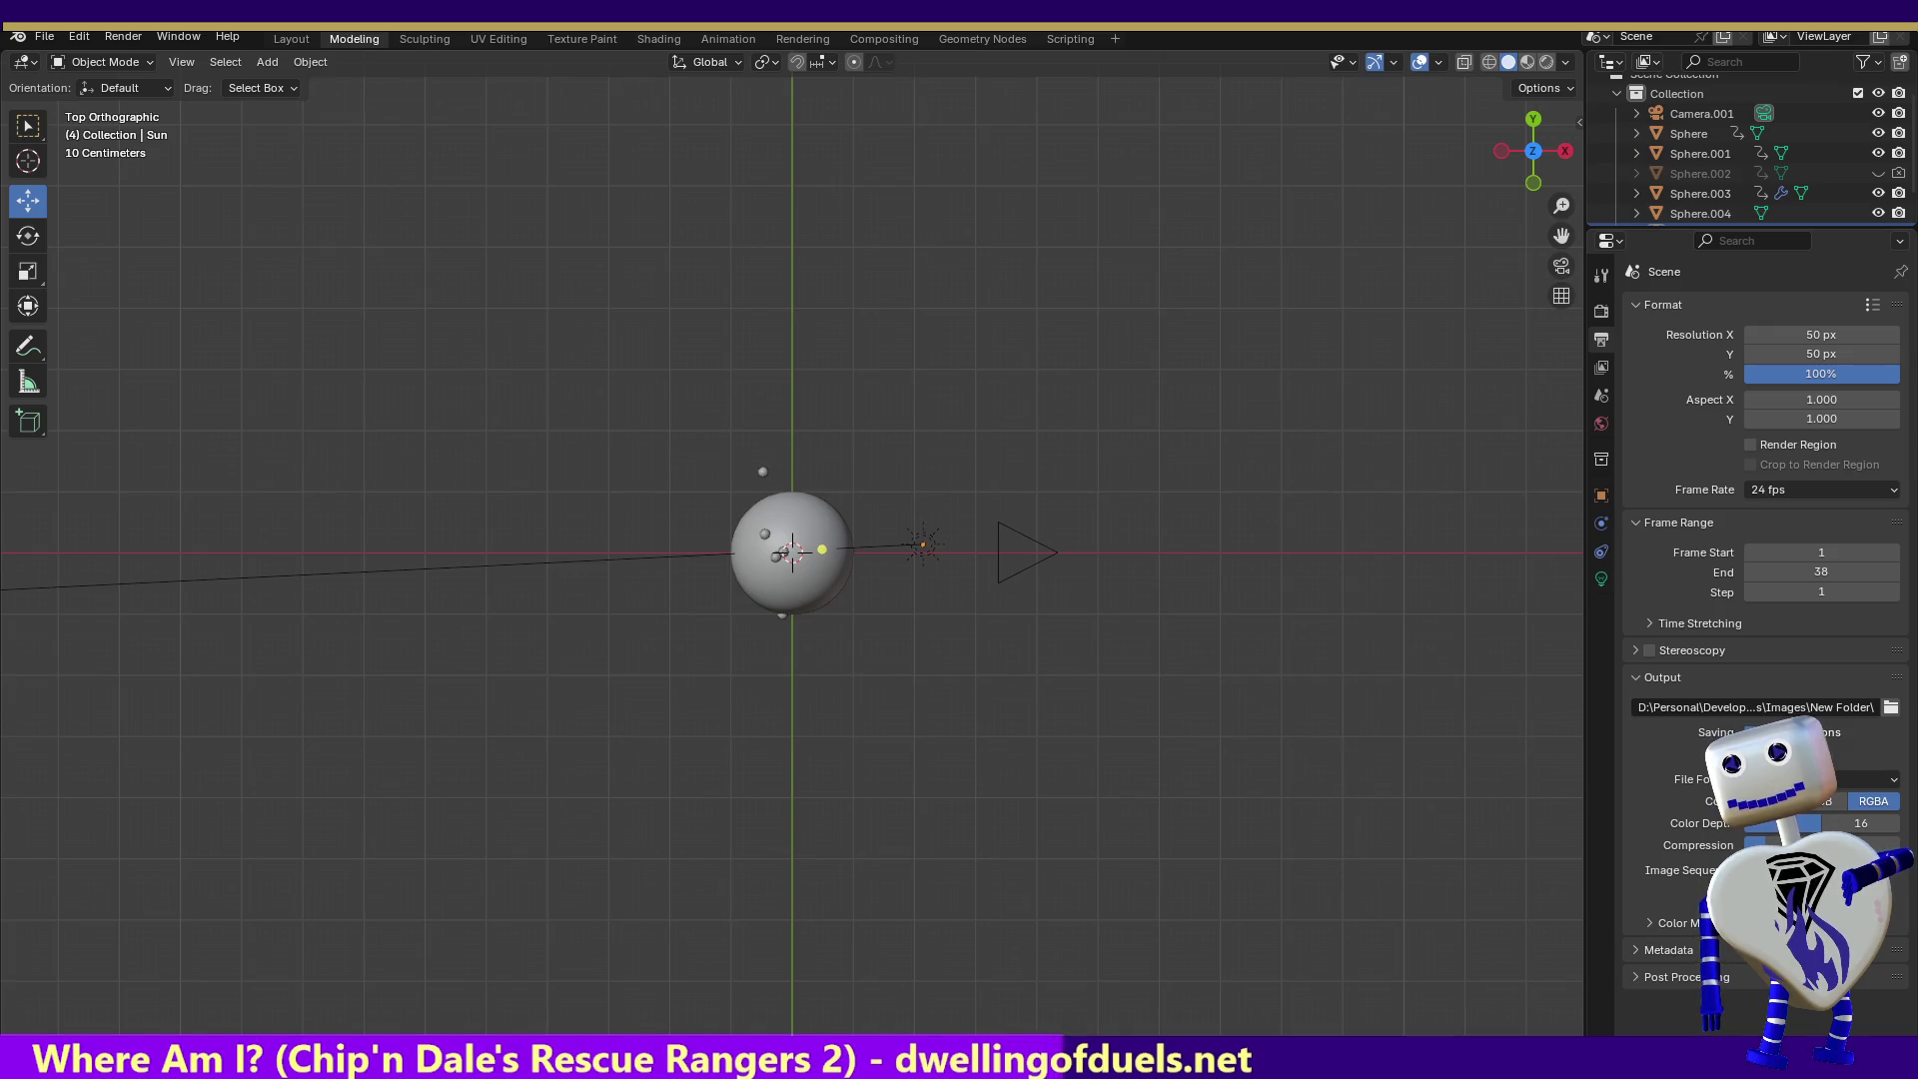
{"action": "key", "text": "F12"}
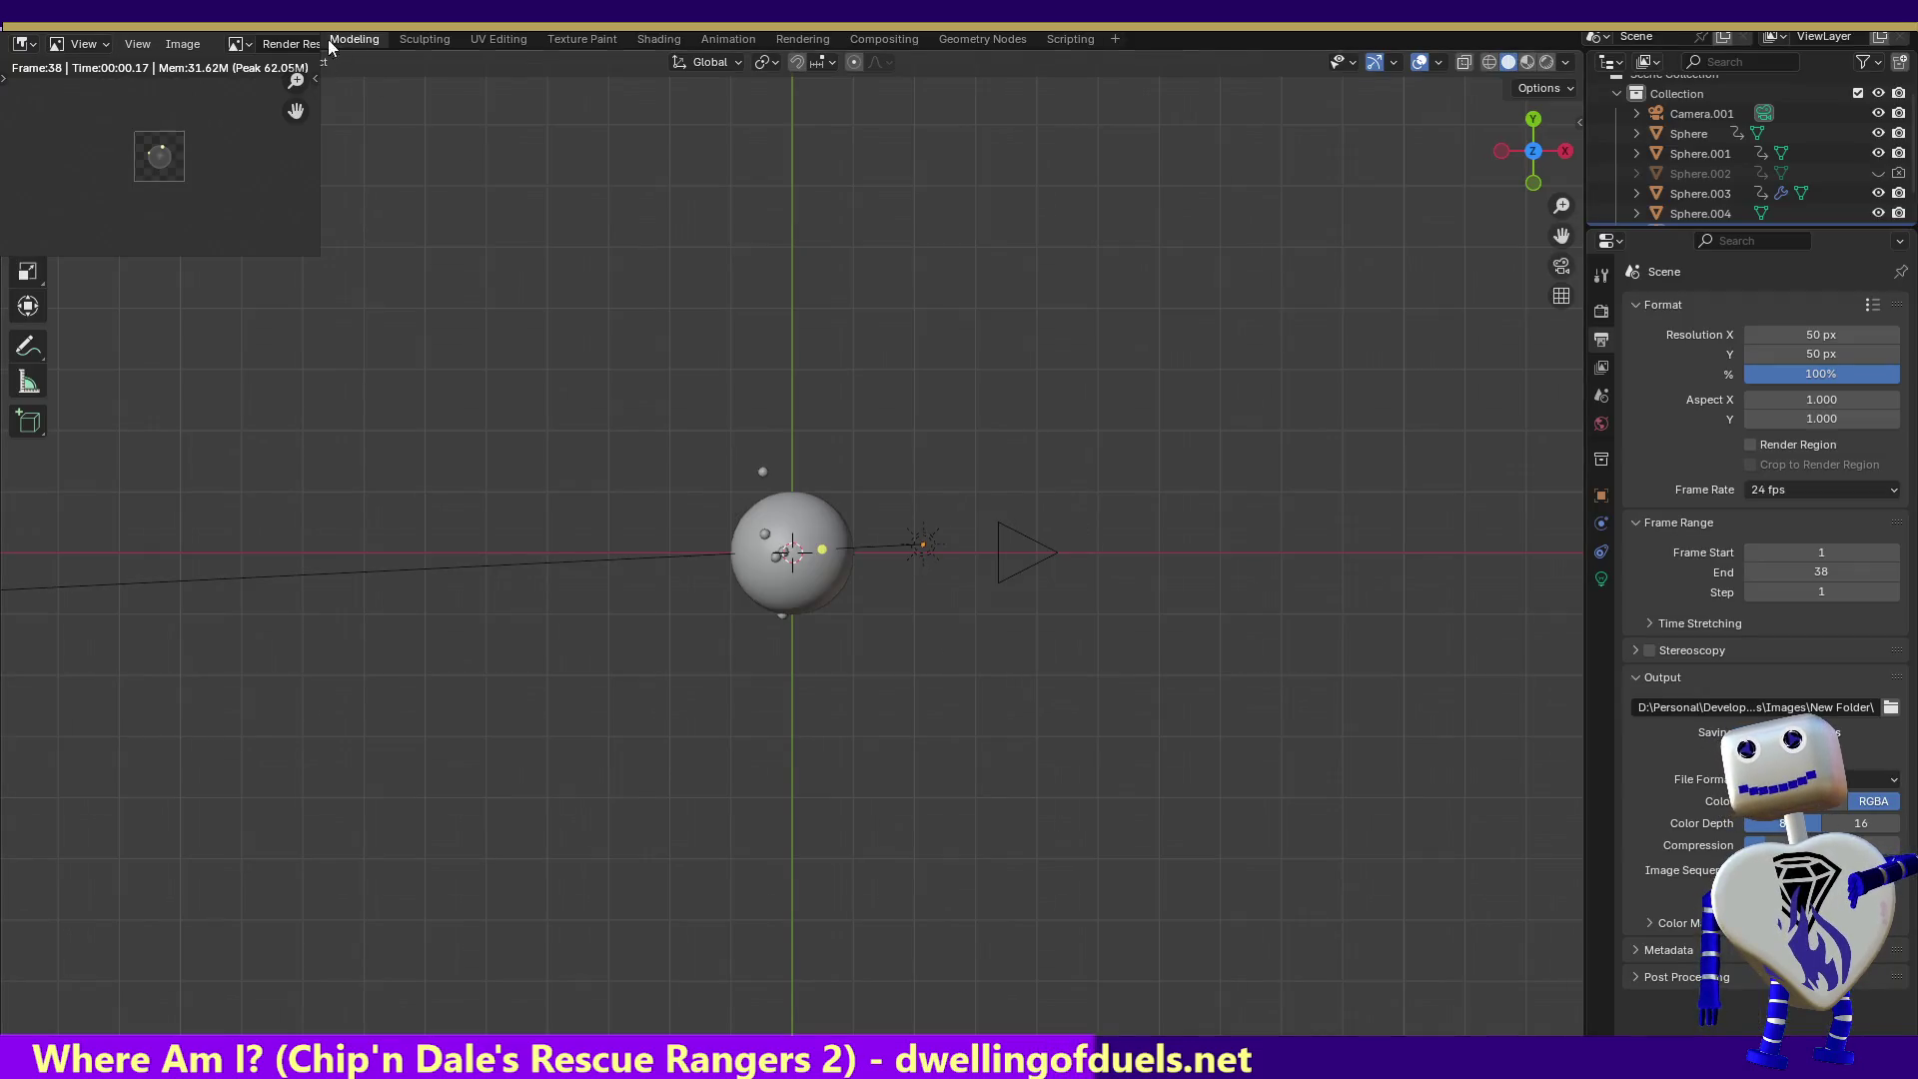
{"action": "key", "text": "Escape"}
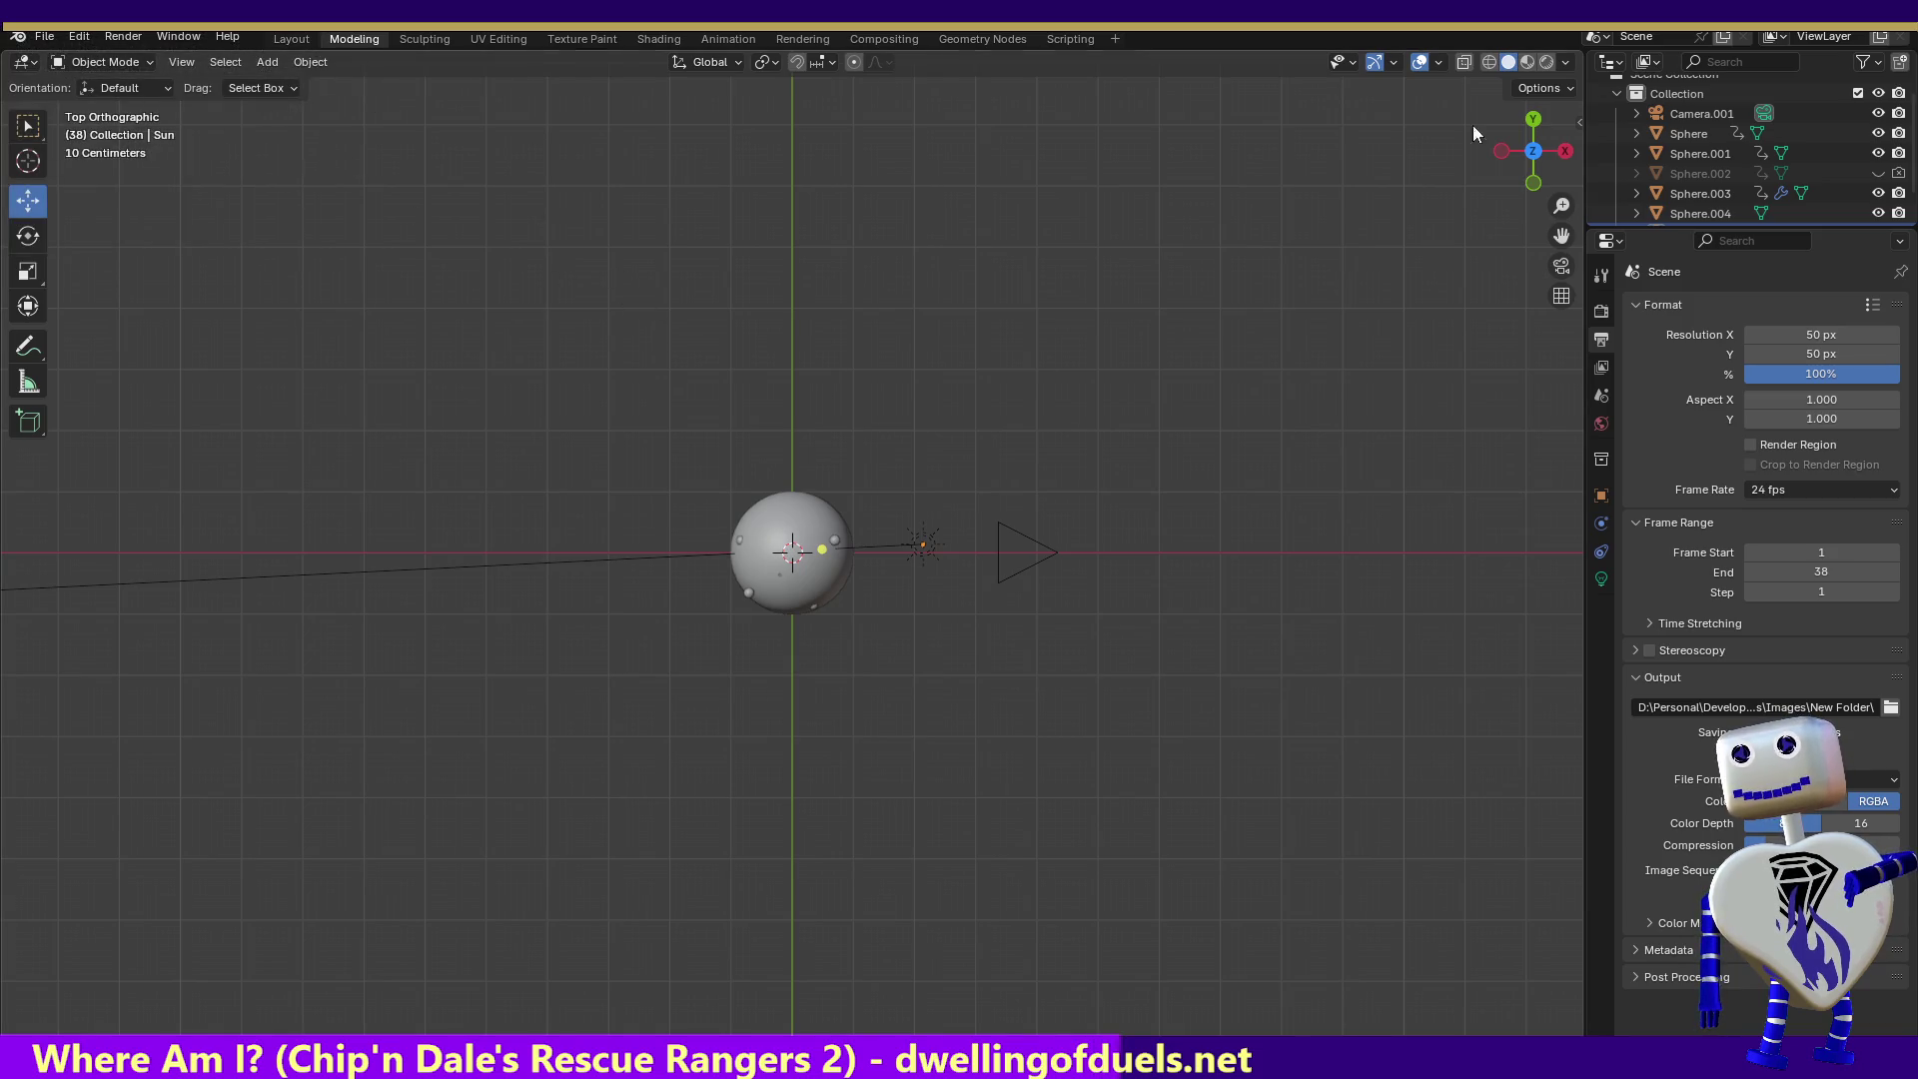
{"action": "key", "text": "ctrl+q"}
{"action": "left_click", "coordinate": [875, 589]}
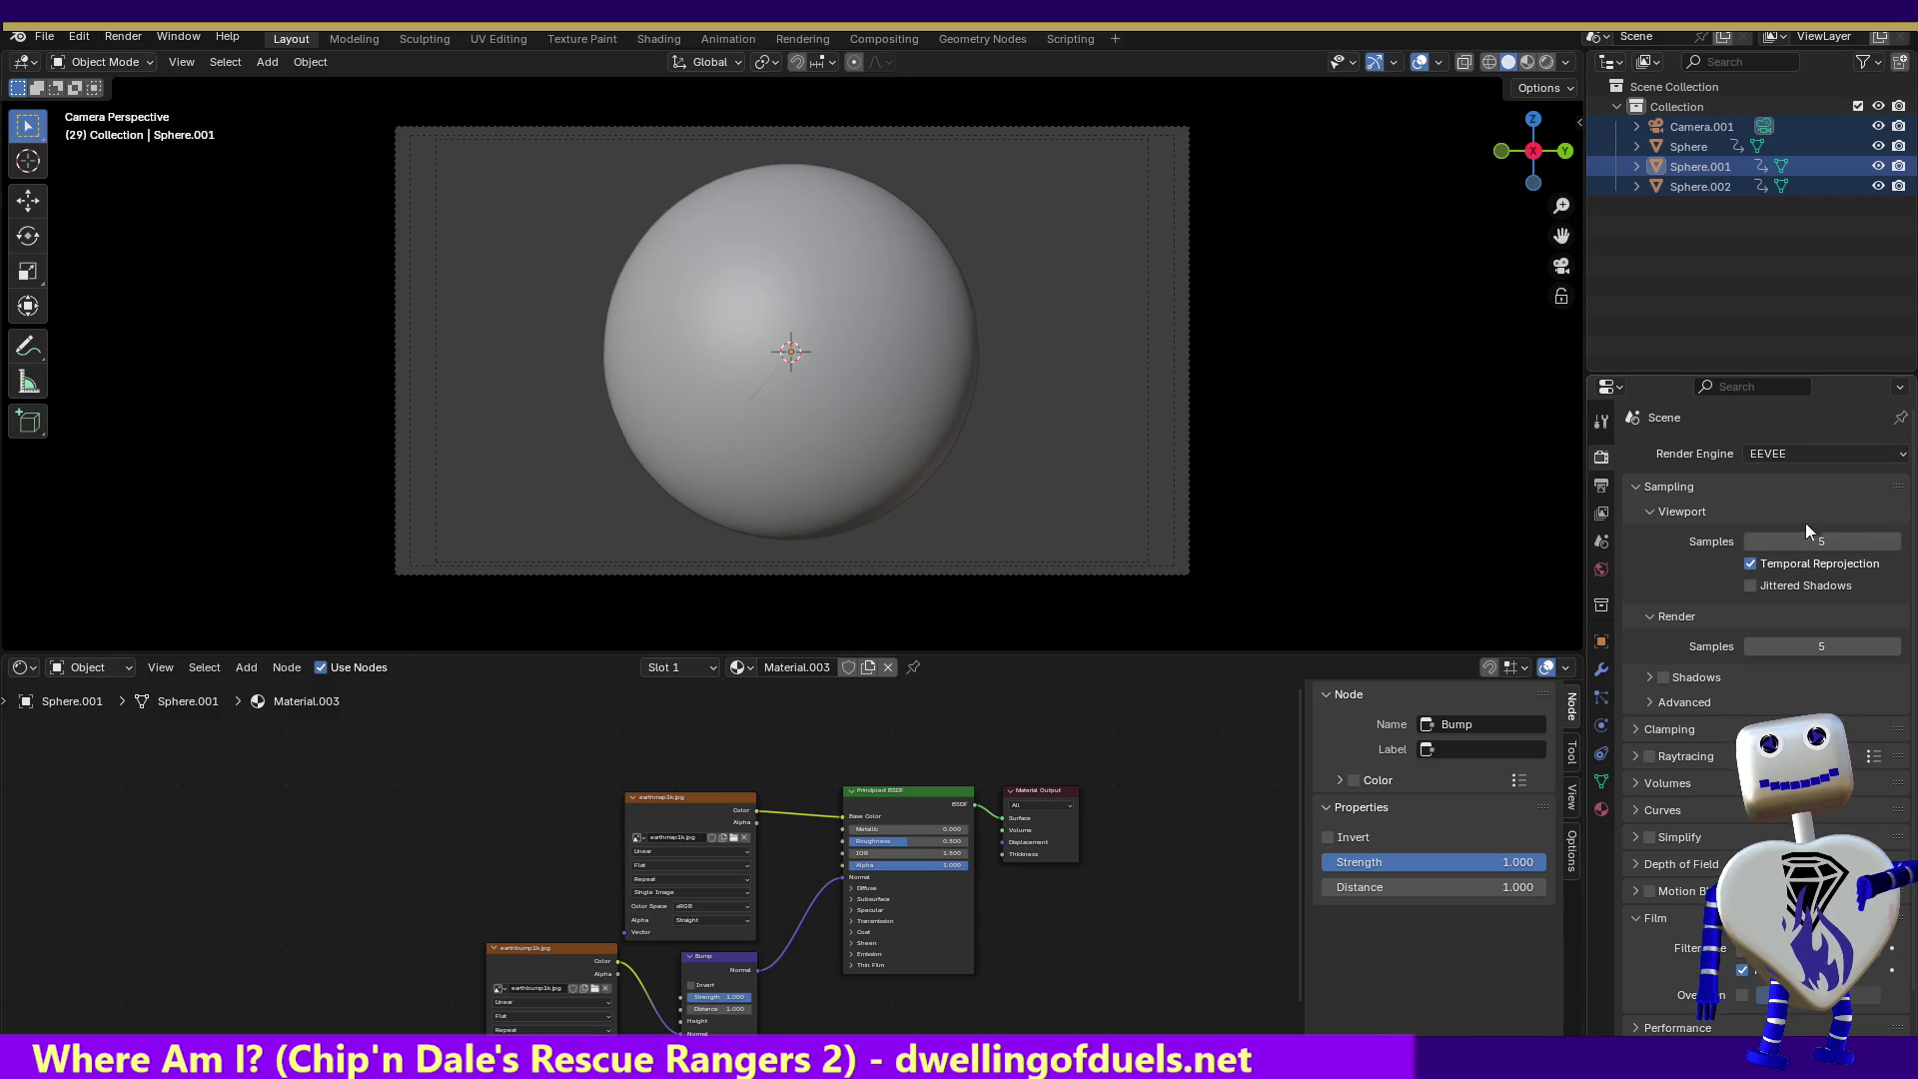
- Check the textured sphere project's 1920 × 1080 output settings and render the current frame
{"action": "left_click", "coordinate": [1601, 486]}
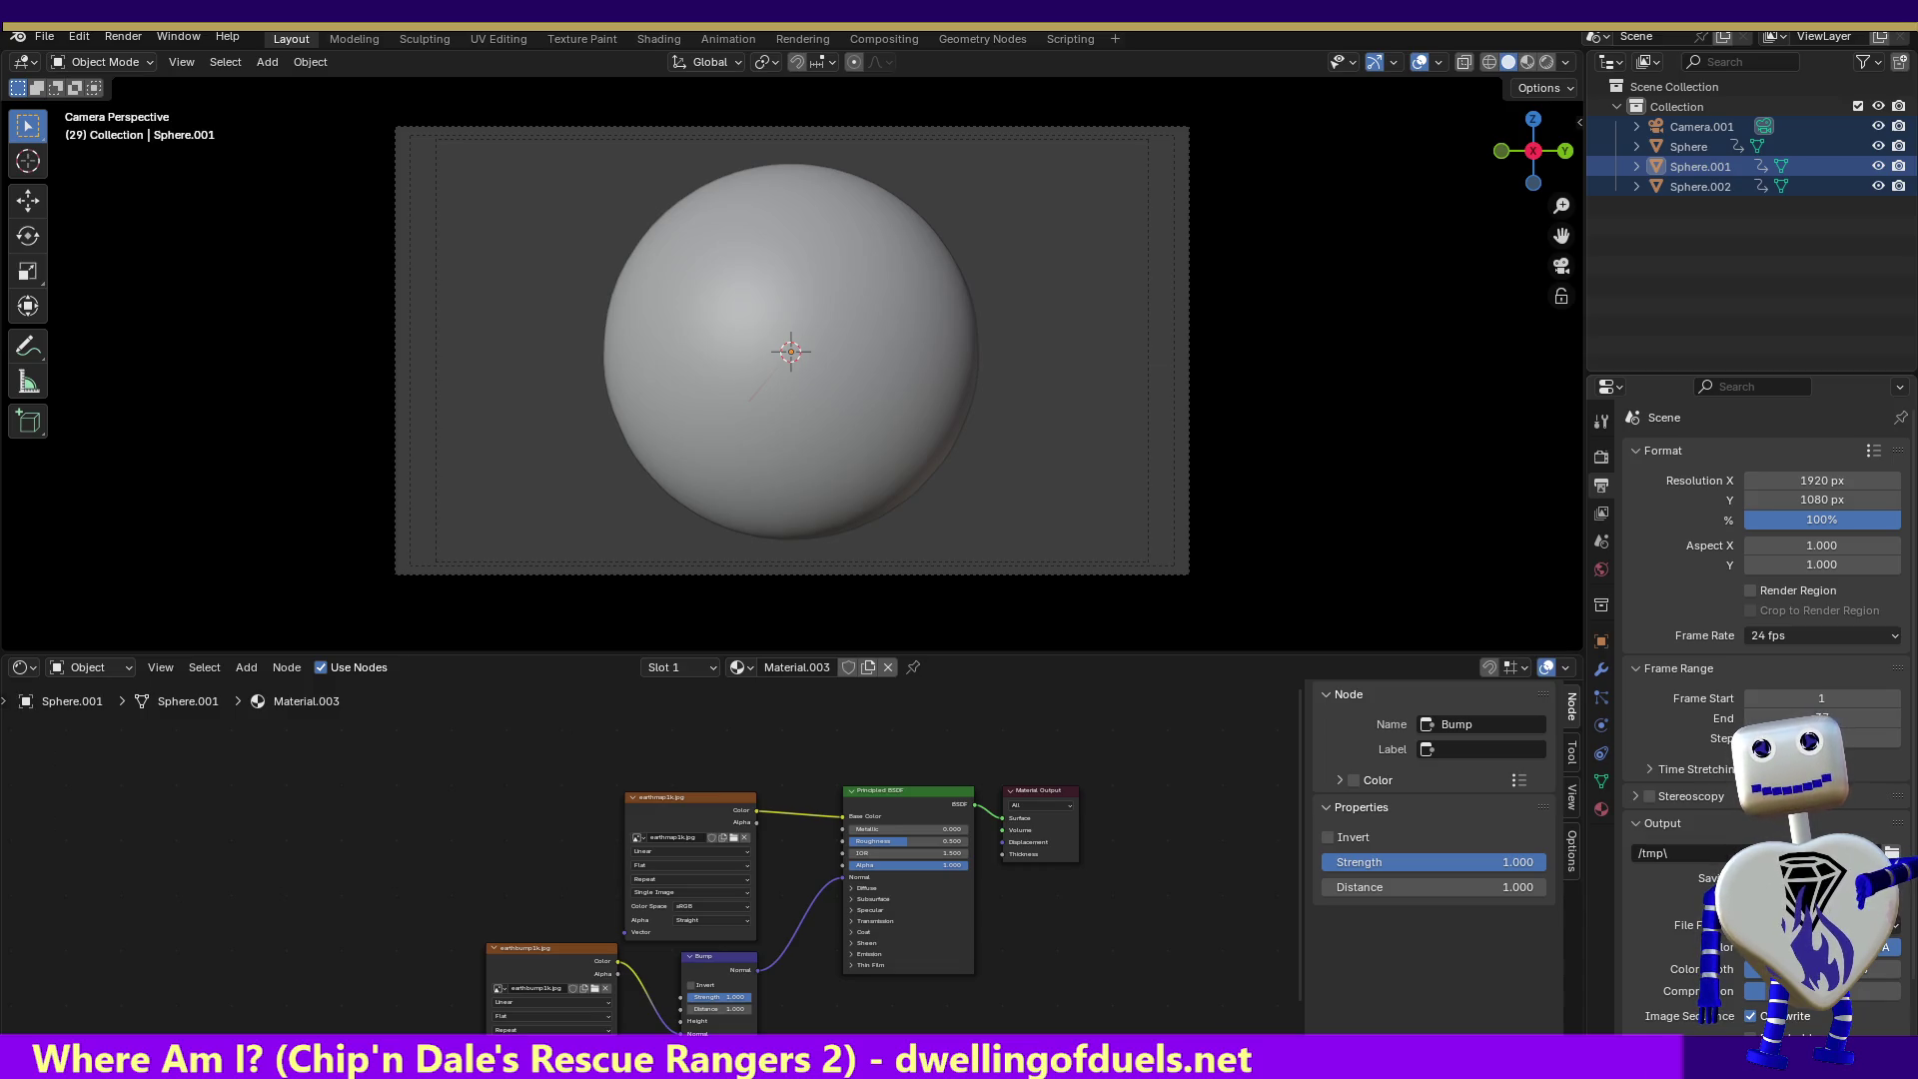
{"action": "key", "text": "F12"}
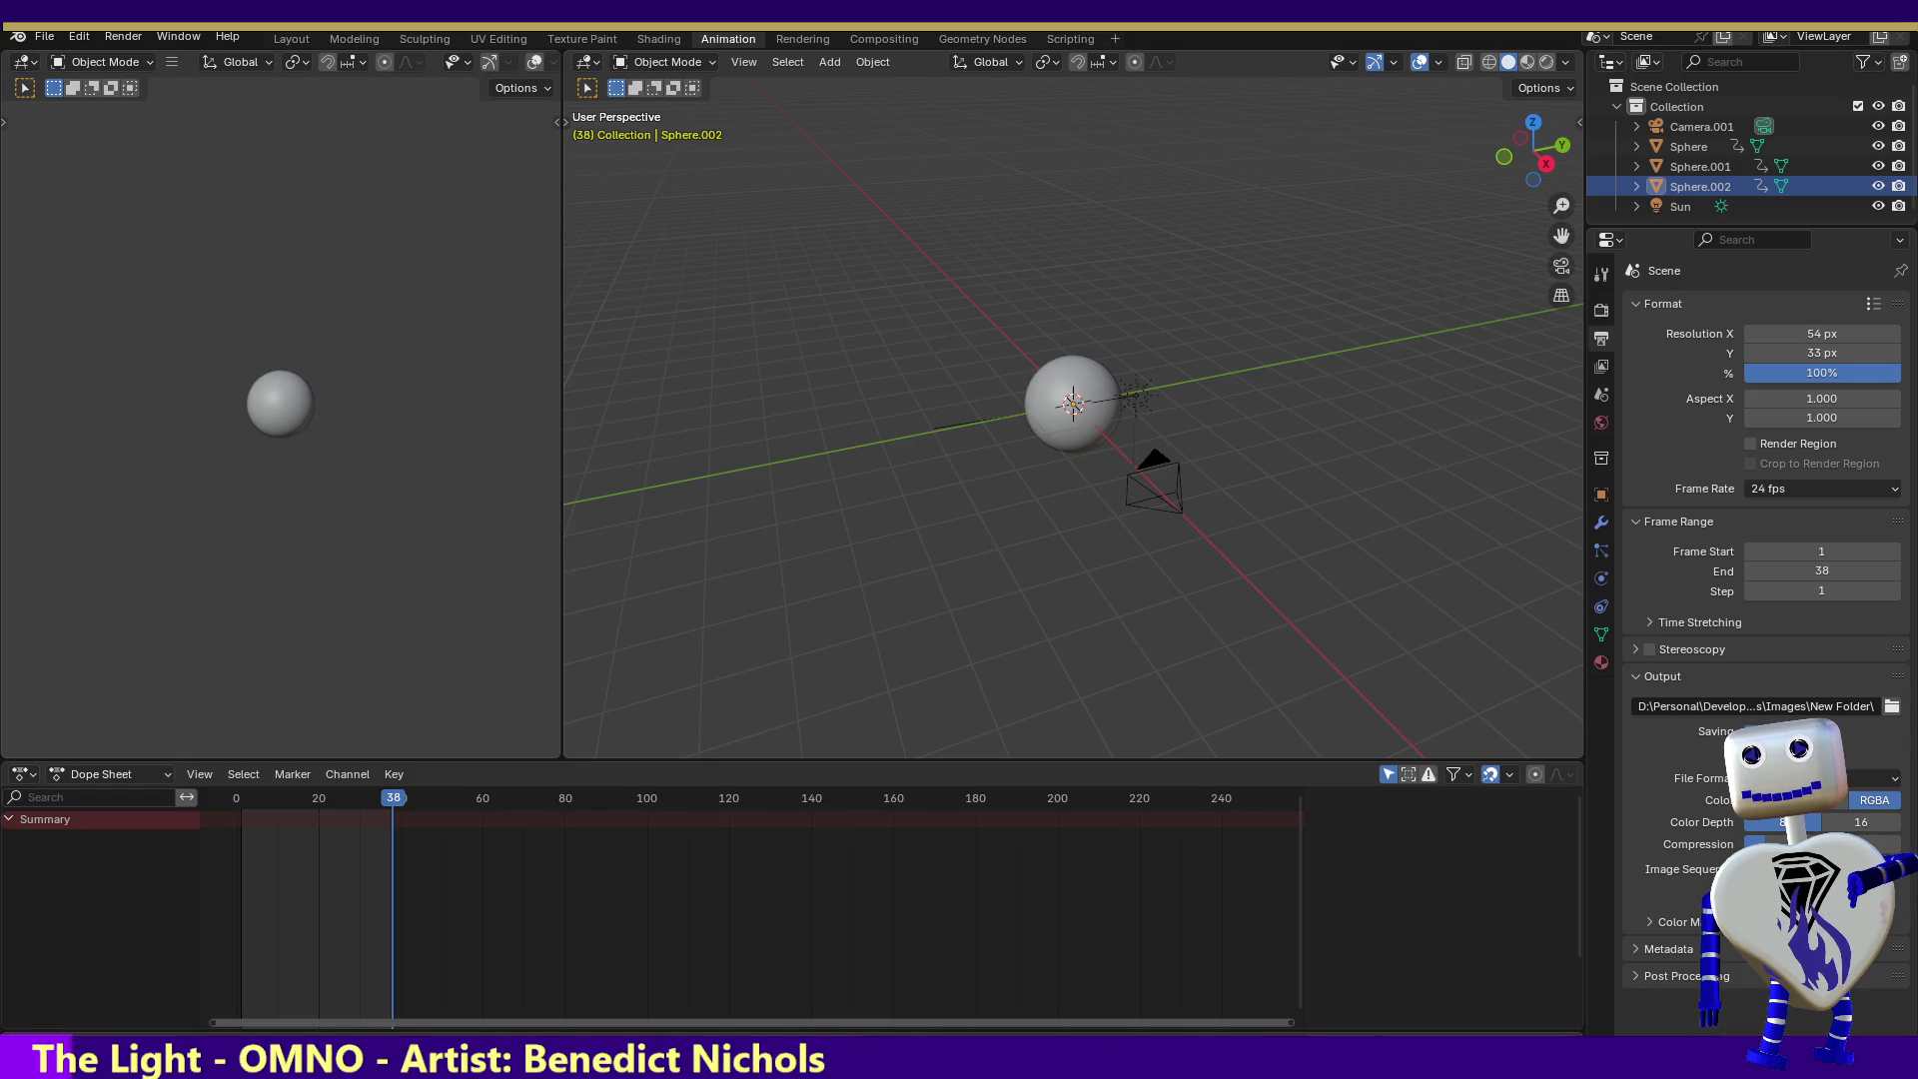
- Set the render resolution to 50 px wide and 1920 px high
{"action": "left_click", "coordinate": [1816, 336]}
{"action": "type", "text": "50"}
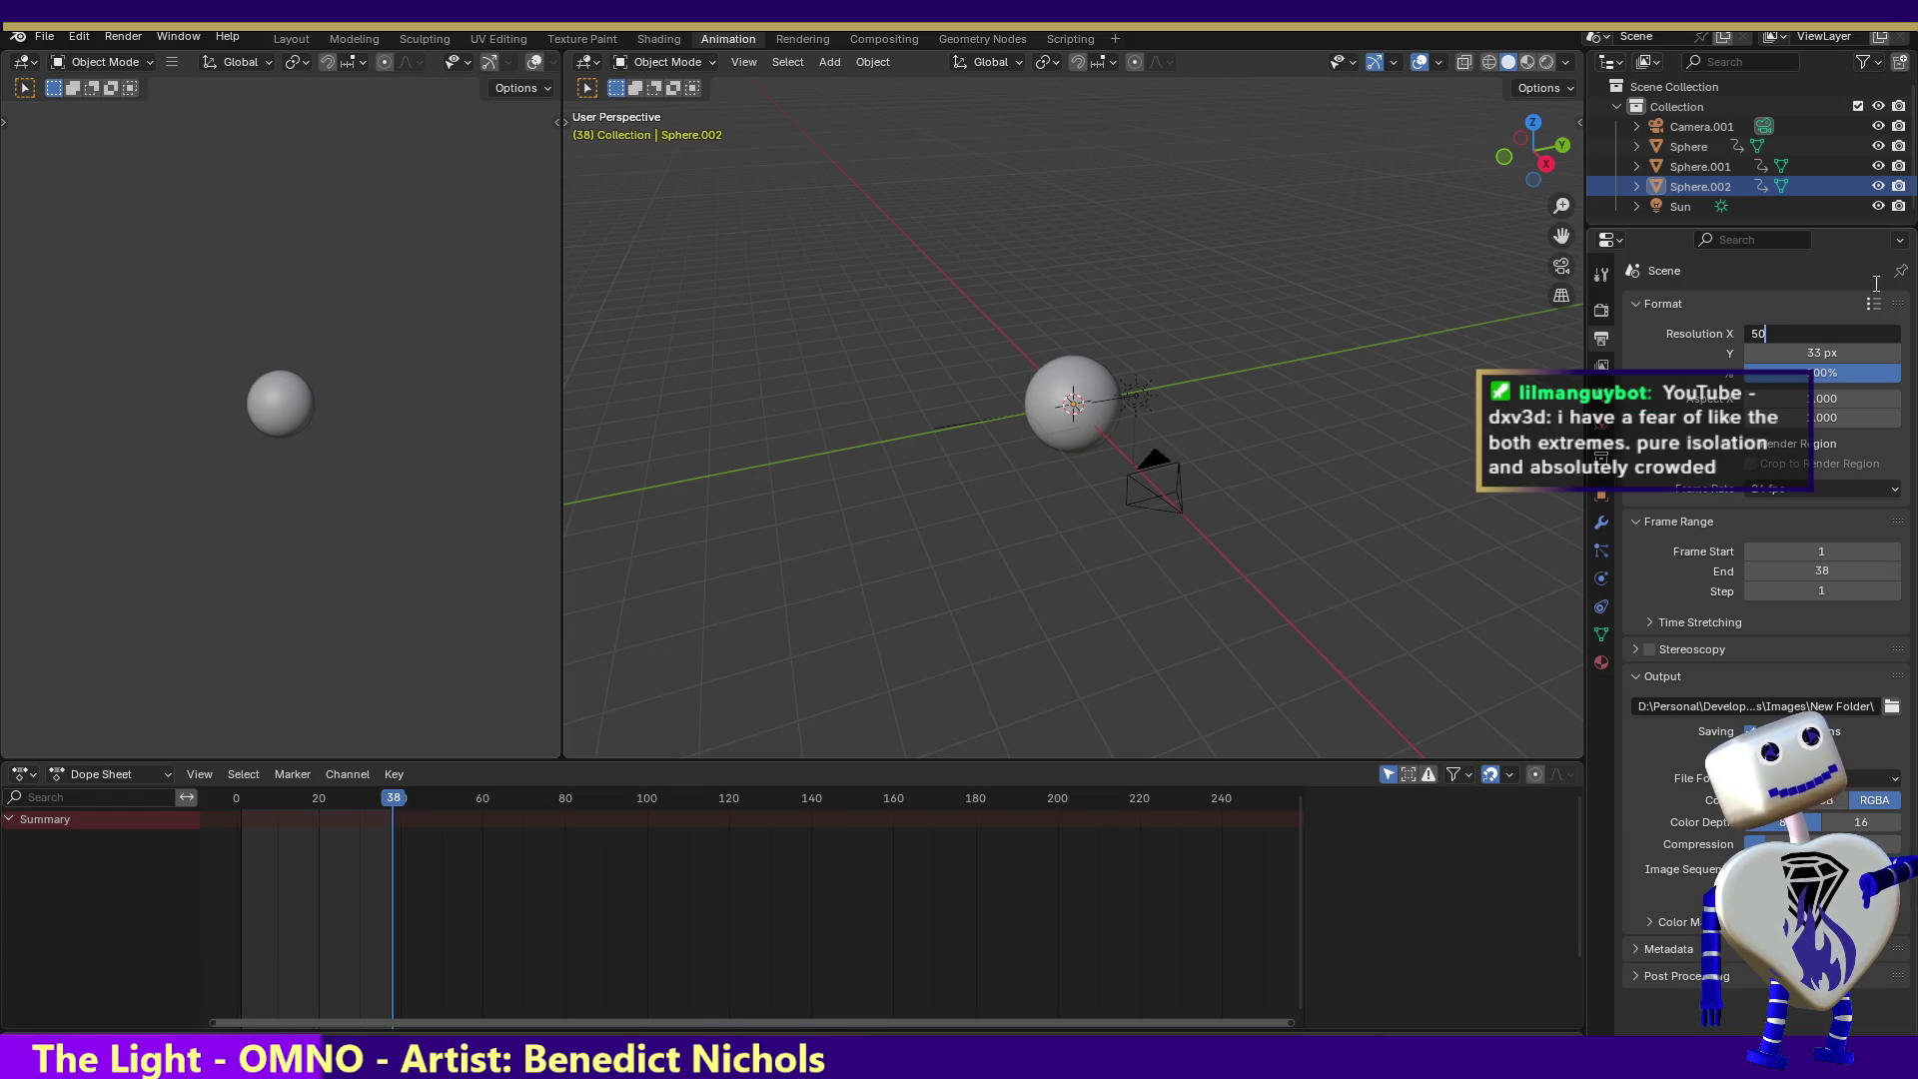
{"action": "key", "text": "Return"}
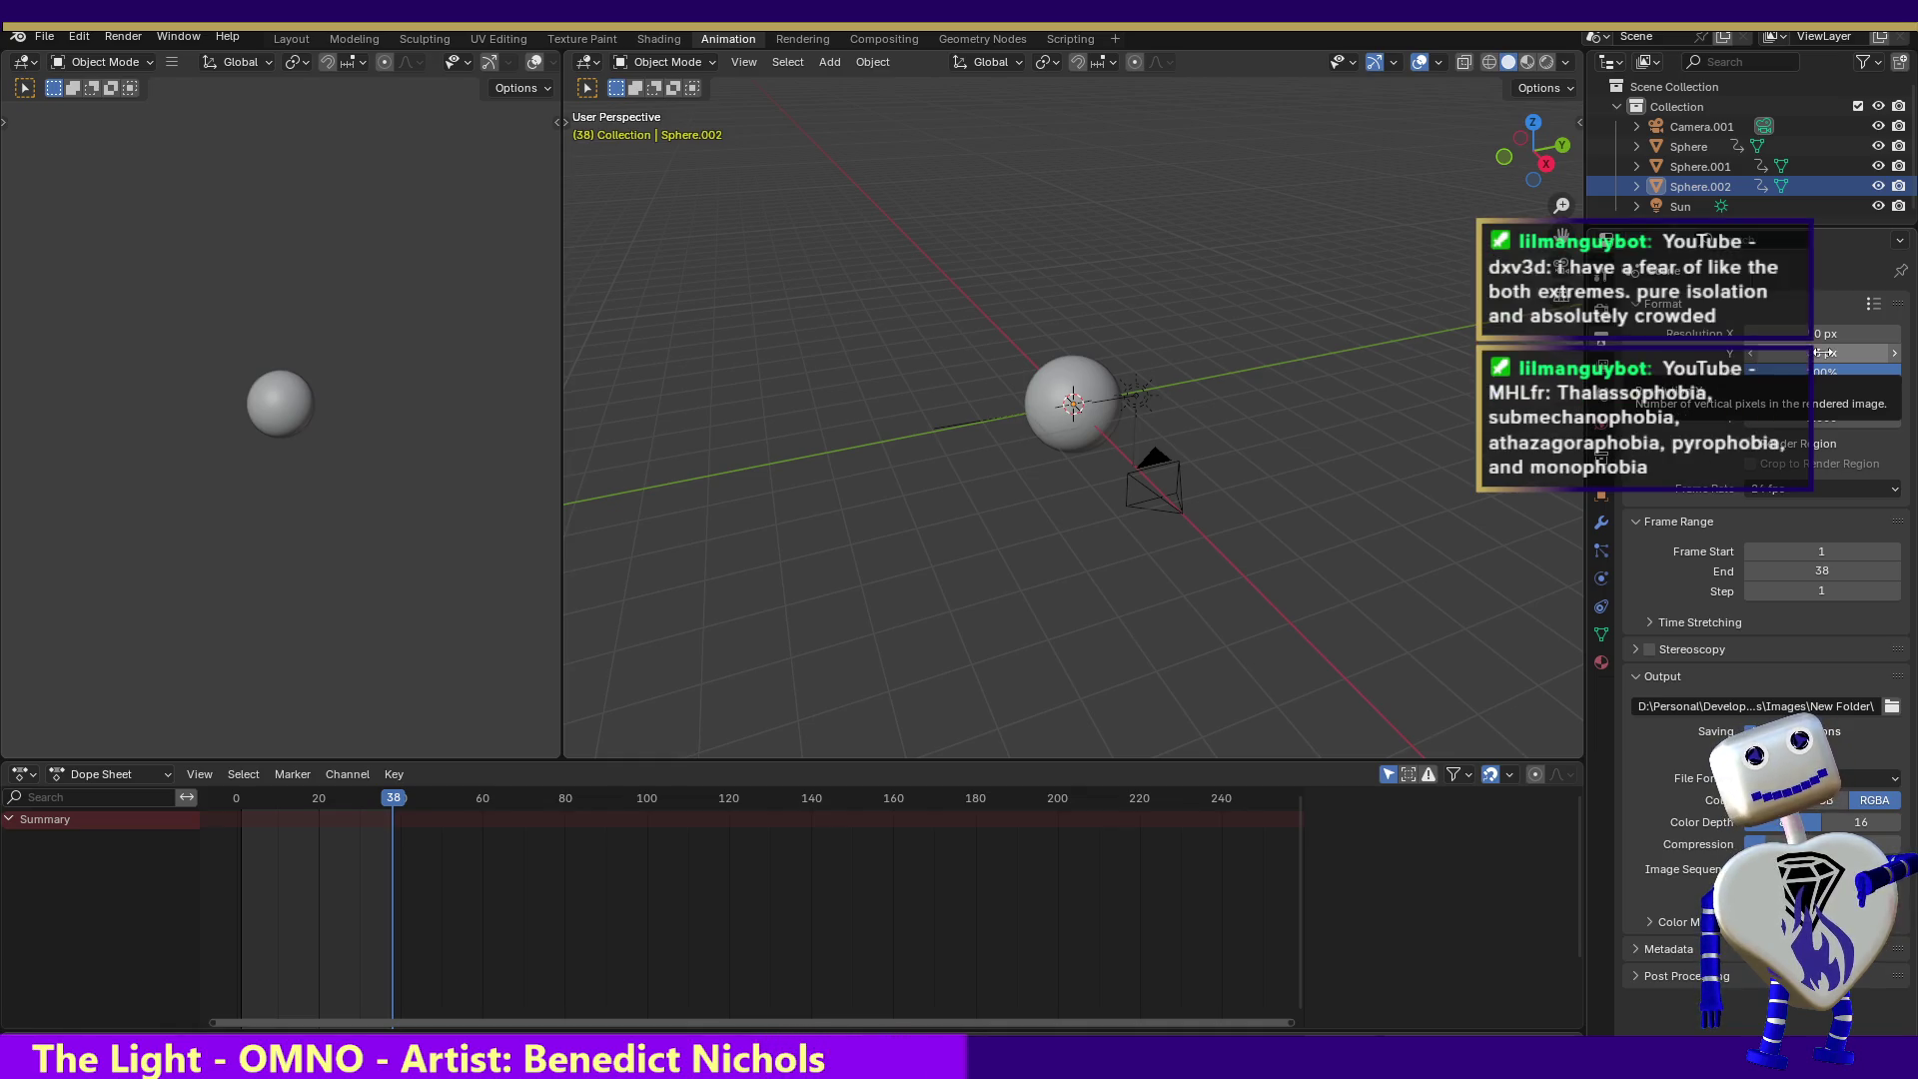
{"action": "left_click", "coordinate": [1822, 352]}
{"action": "type", "text": "1920"}
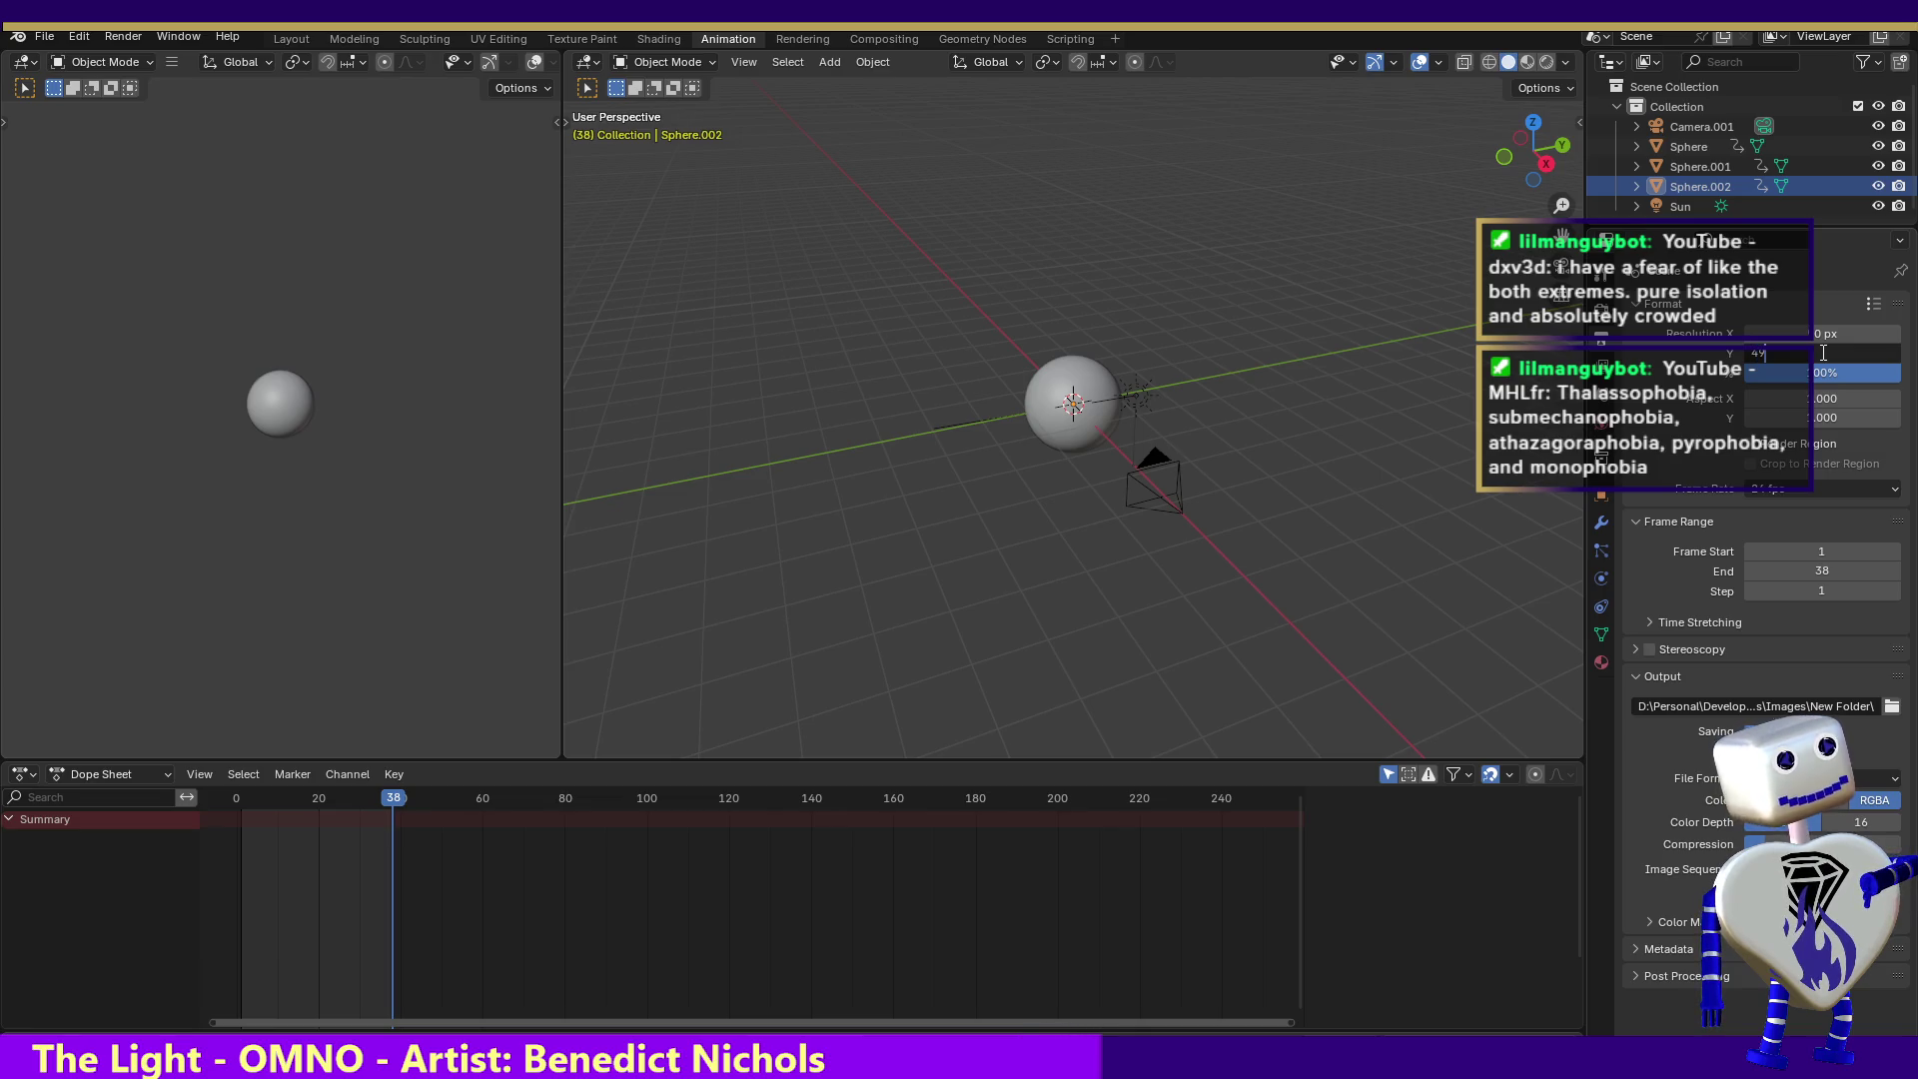
{"action": "key", "text": "Return"}
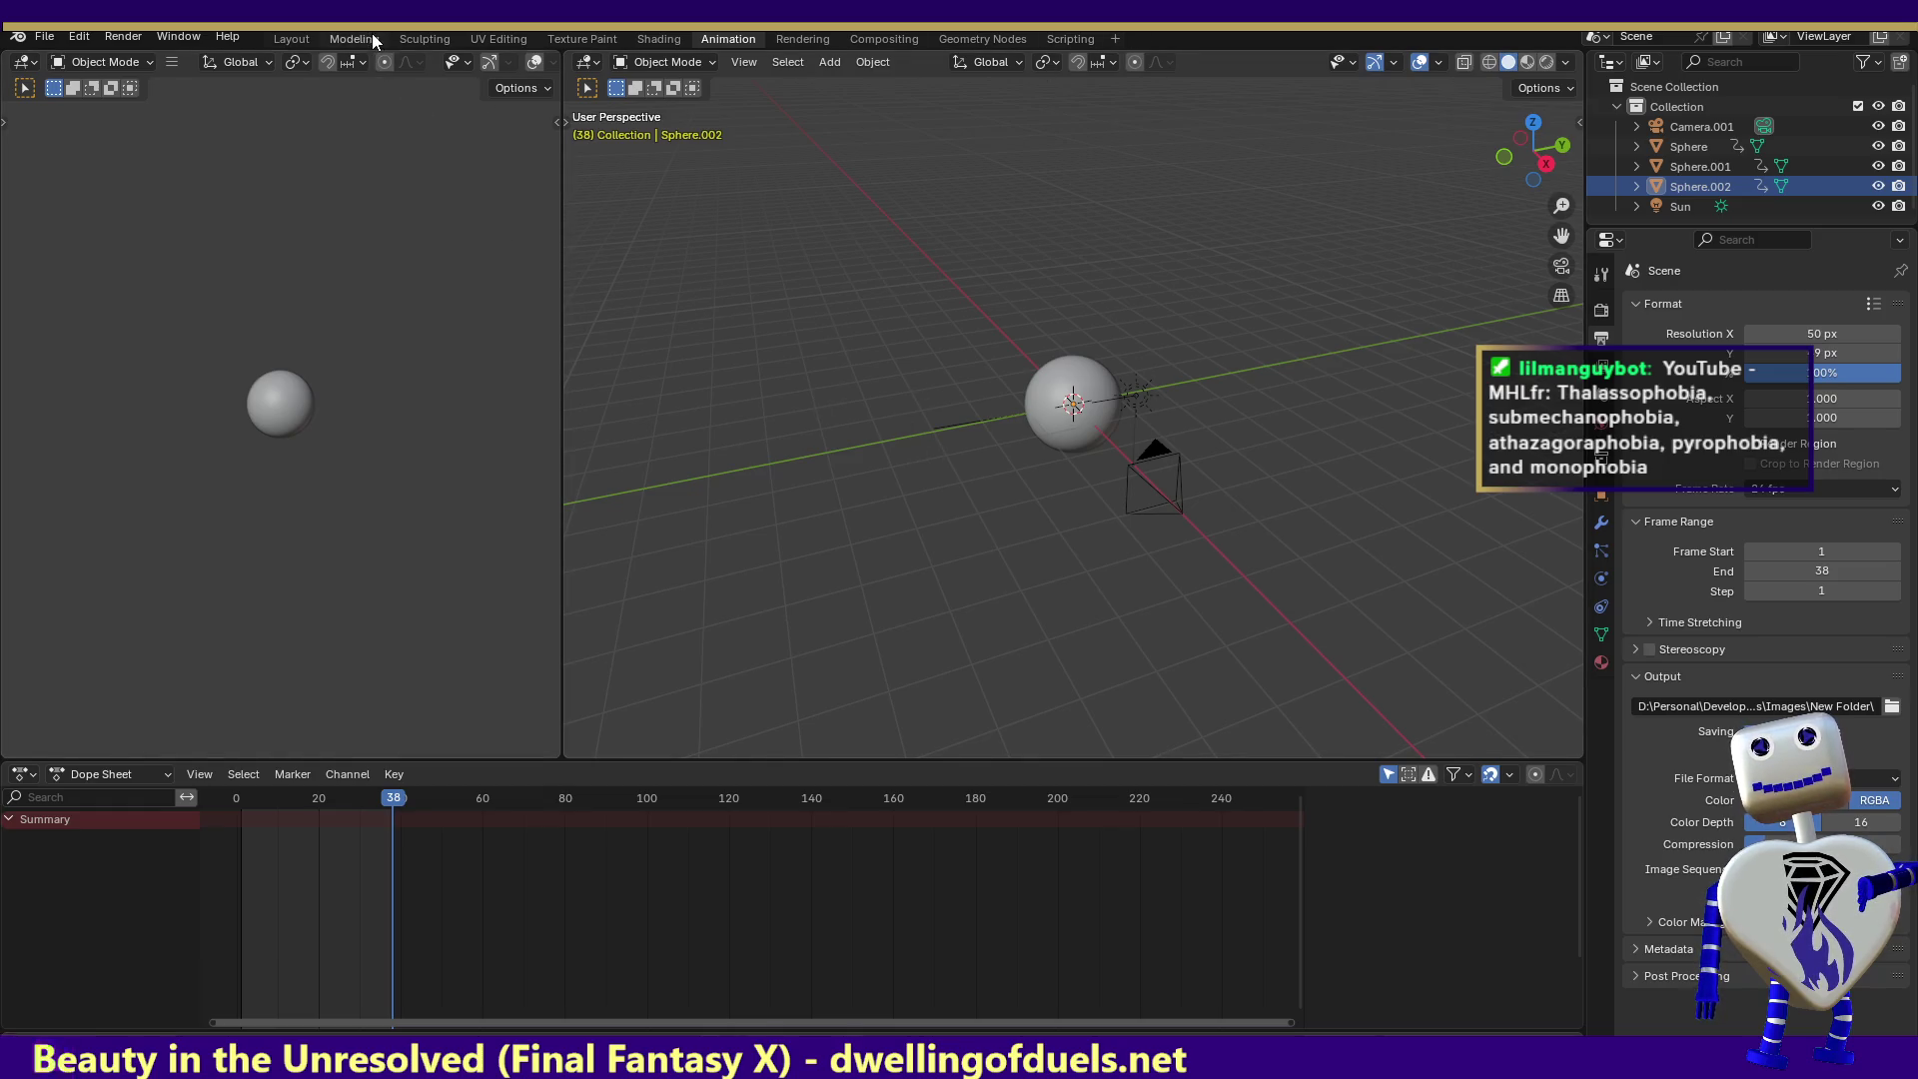
{"action": "left_click", "coordinate": [424, 38]}
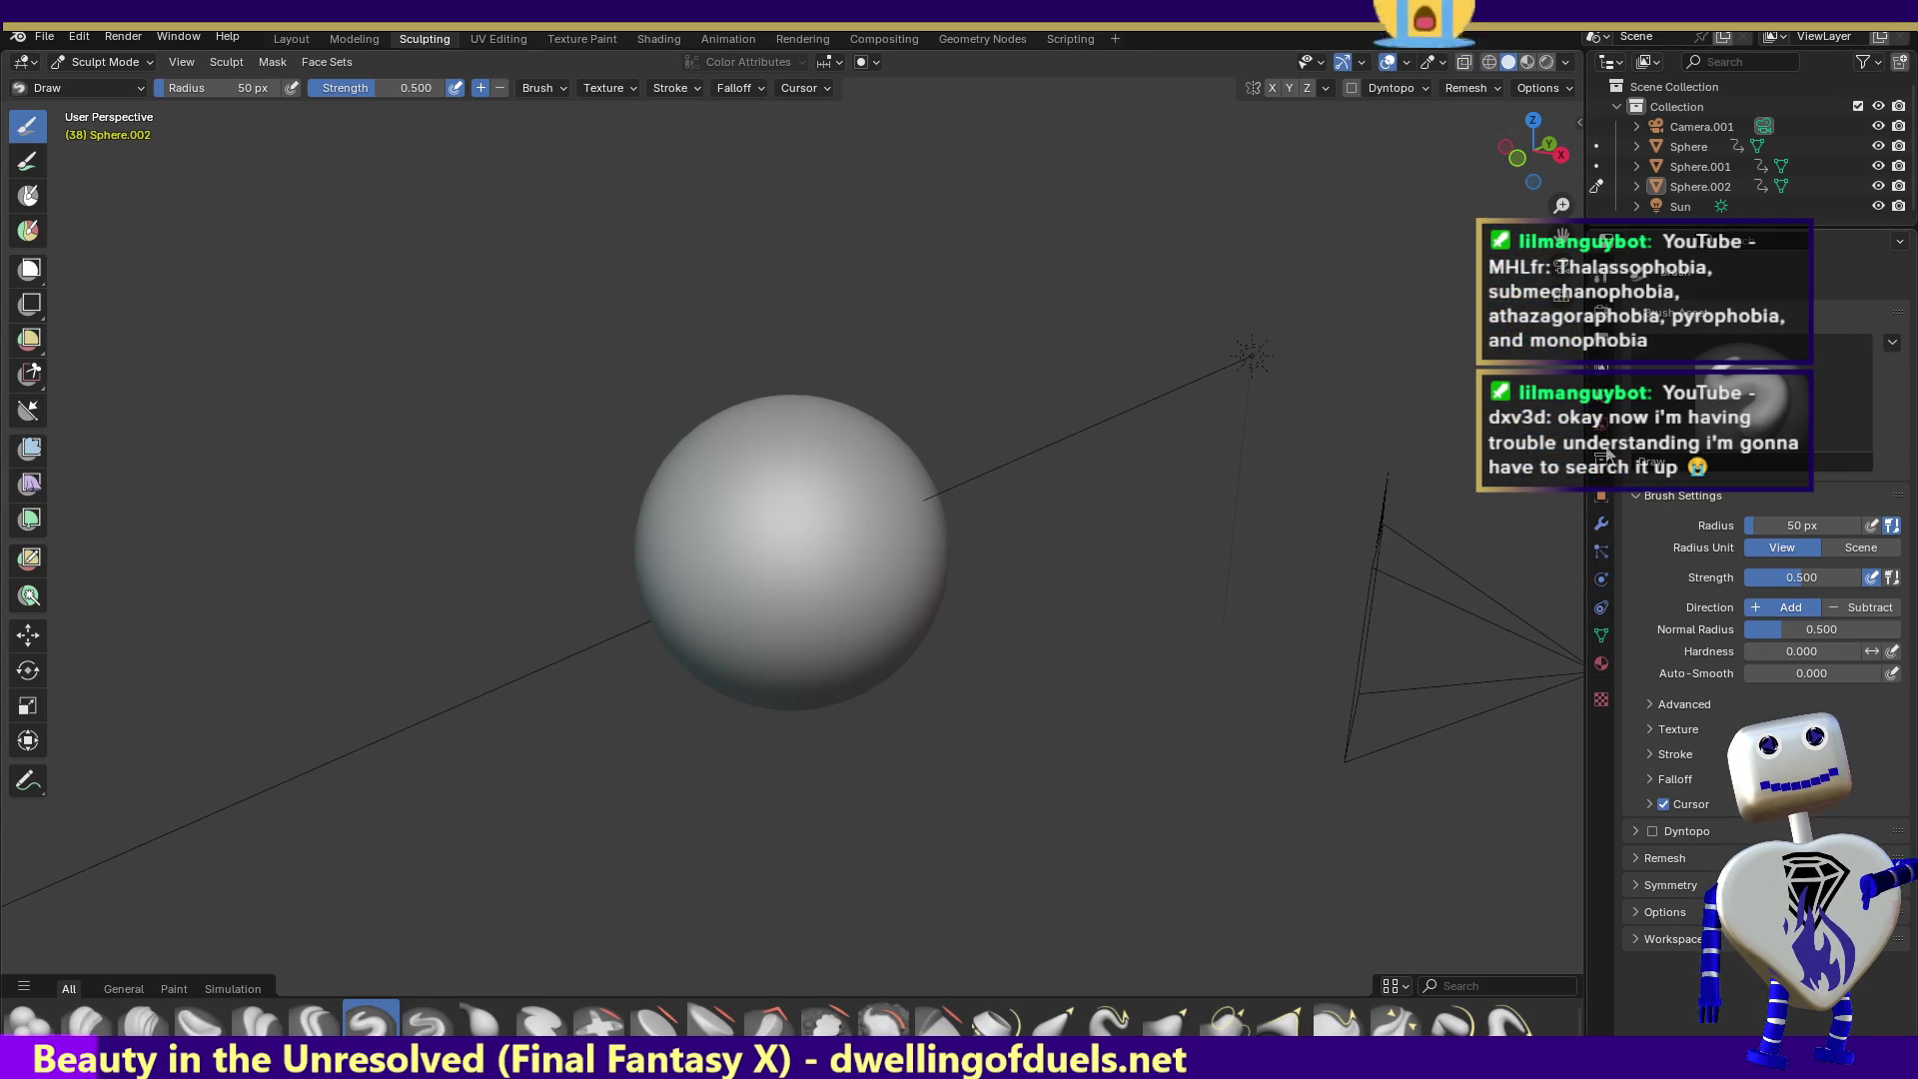
{"action": "left_click", "coordinate": [1610, 345]}
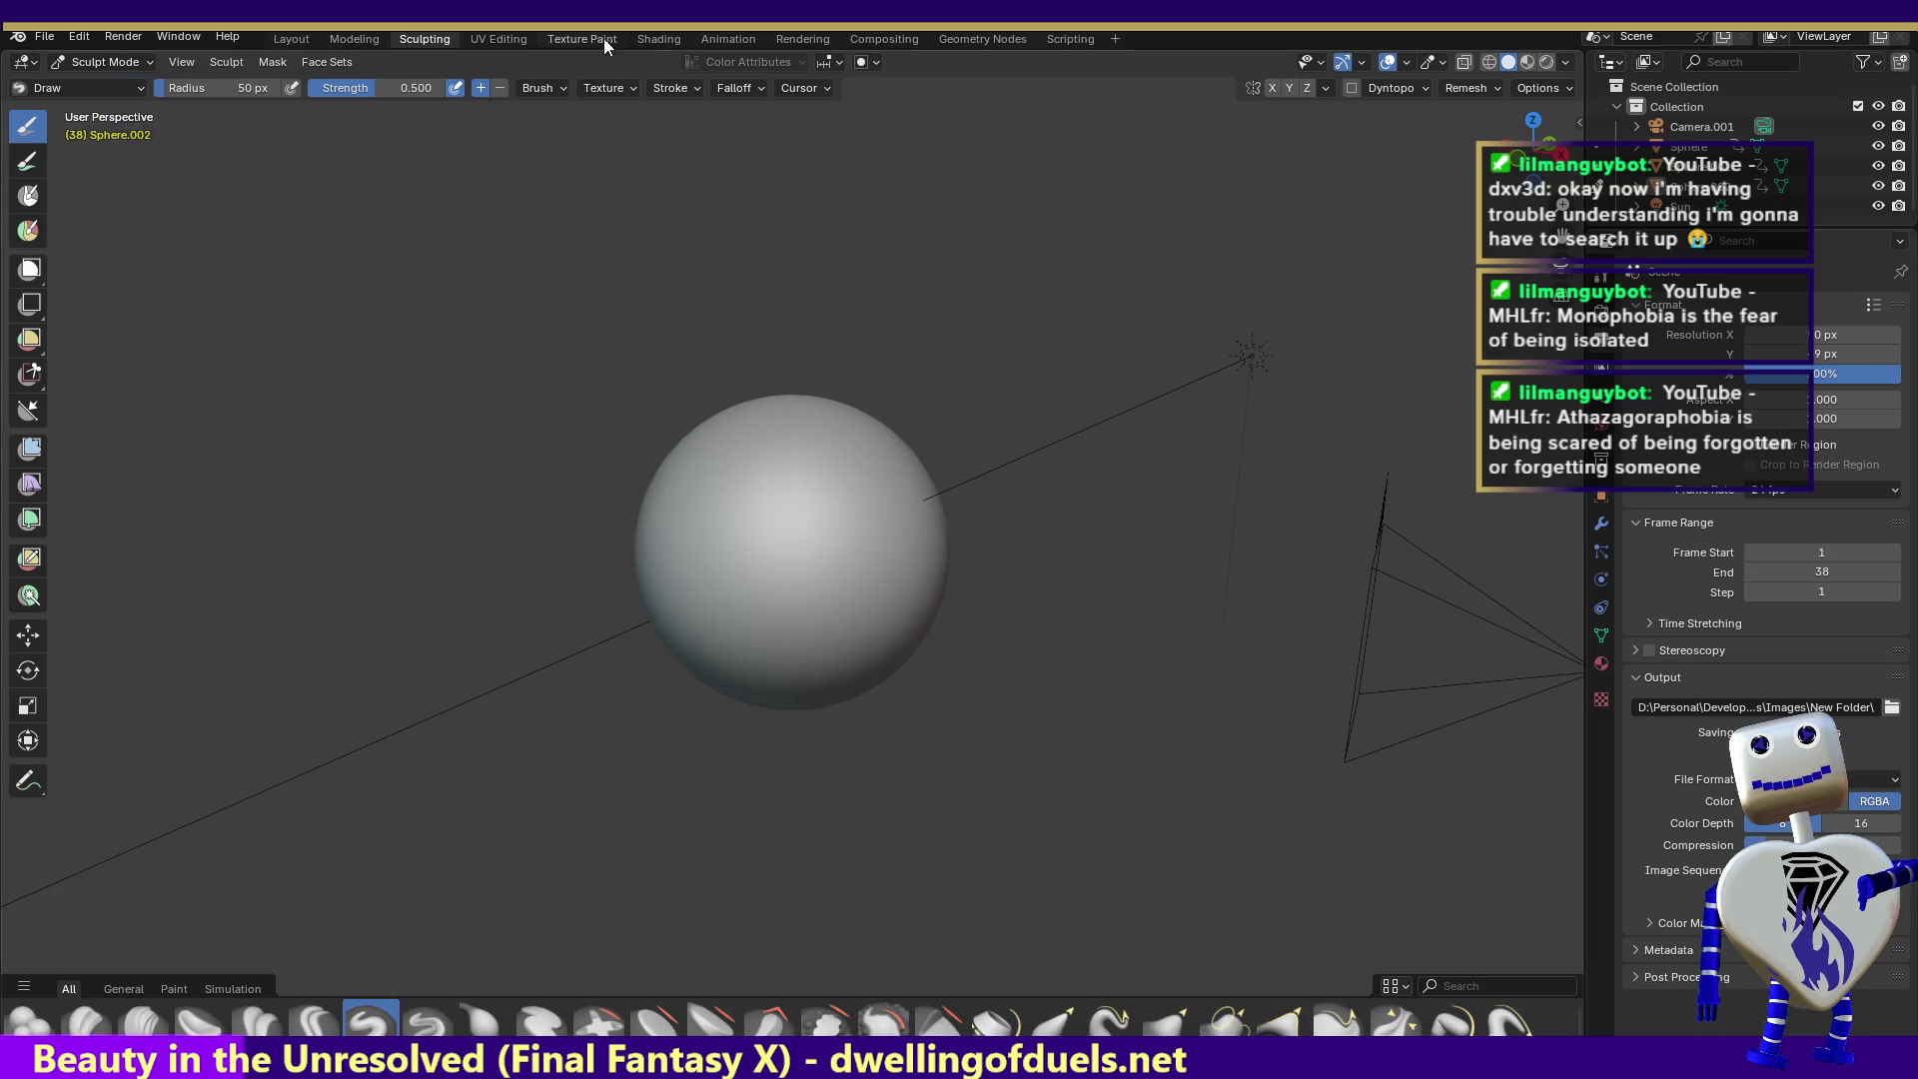
{"action": "left_click", "coordinate": [1057, 39]}
{"action": "double_click", "coordinate": [739, 39]}
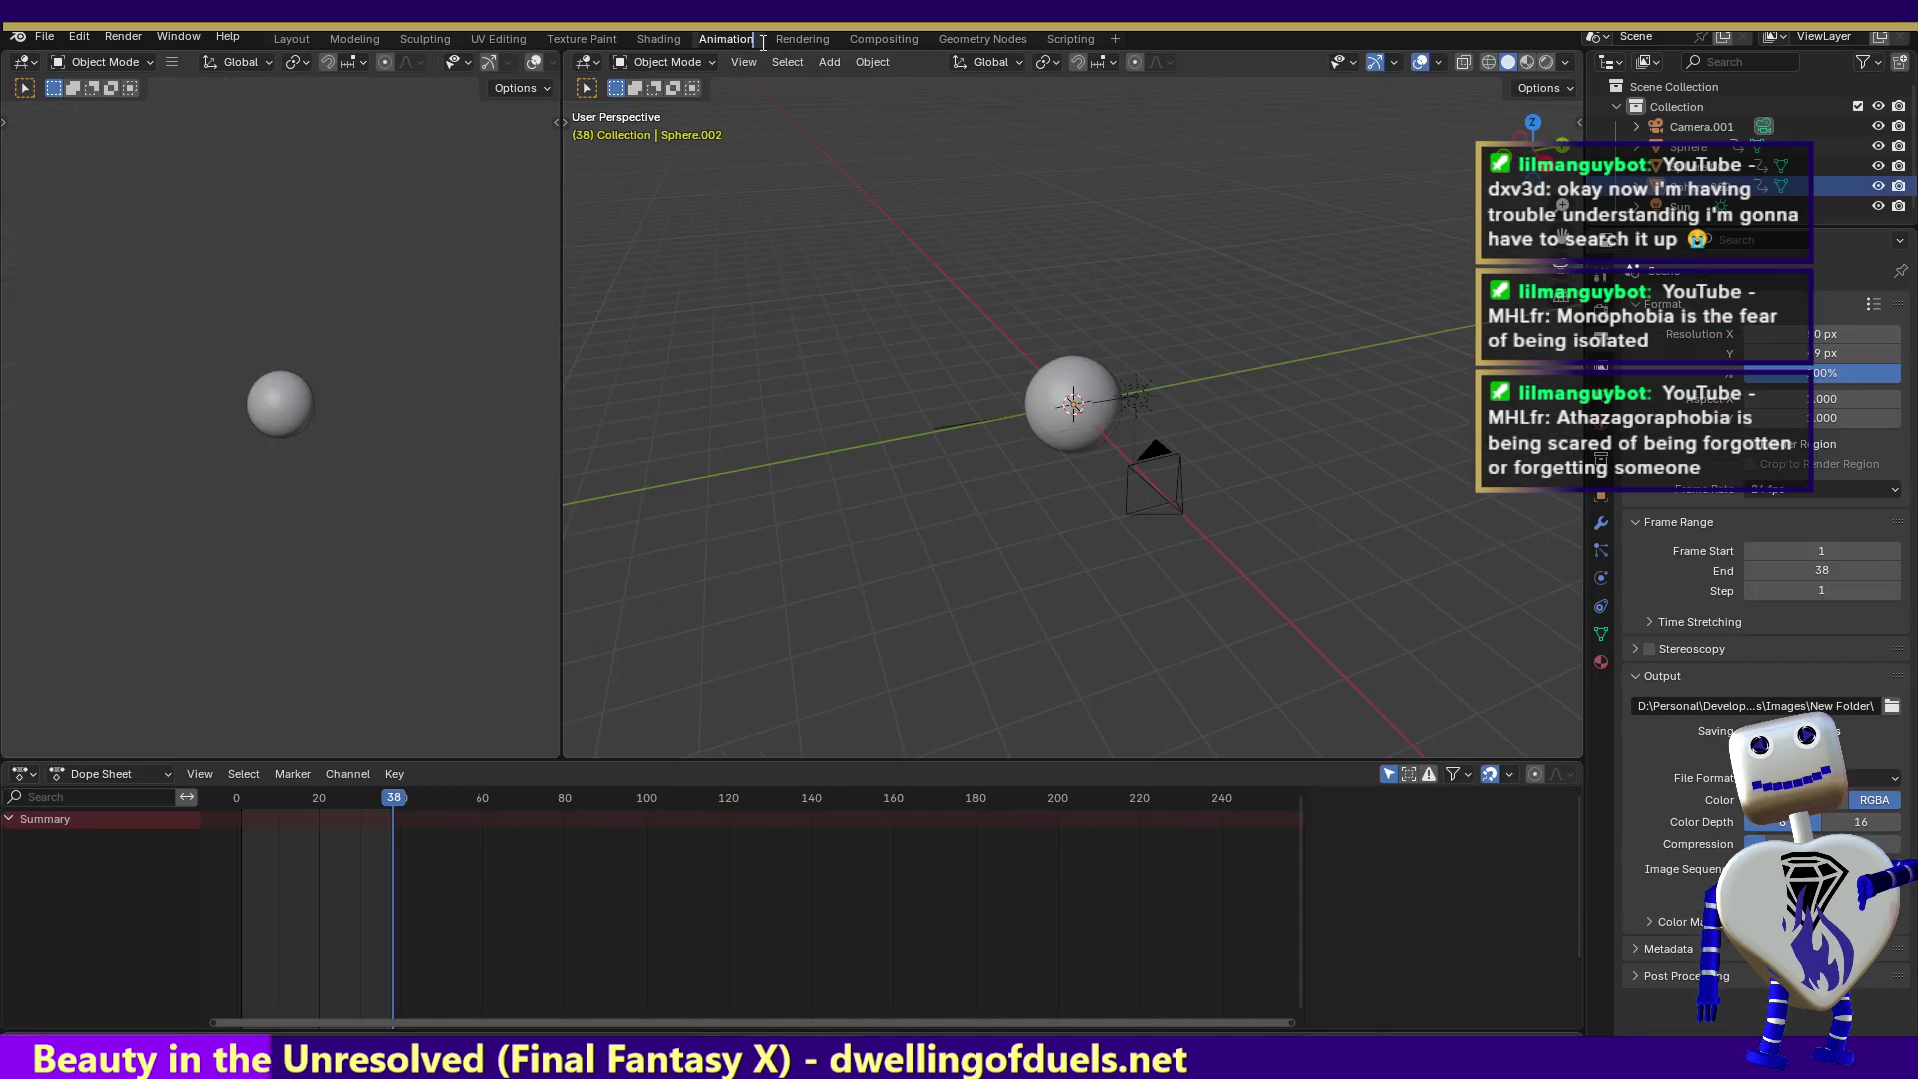
- Switch to the Rendering workspace and browse the File menu
{"action": "left_click", "coordinate": [798, 41]}
{"action": "left_click", "coordinate": [797, 40]}
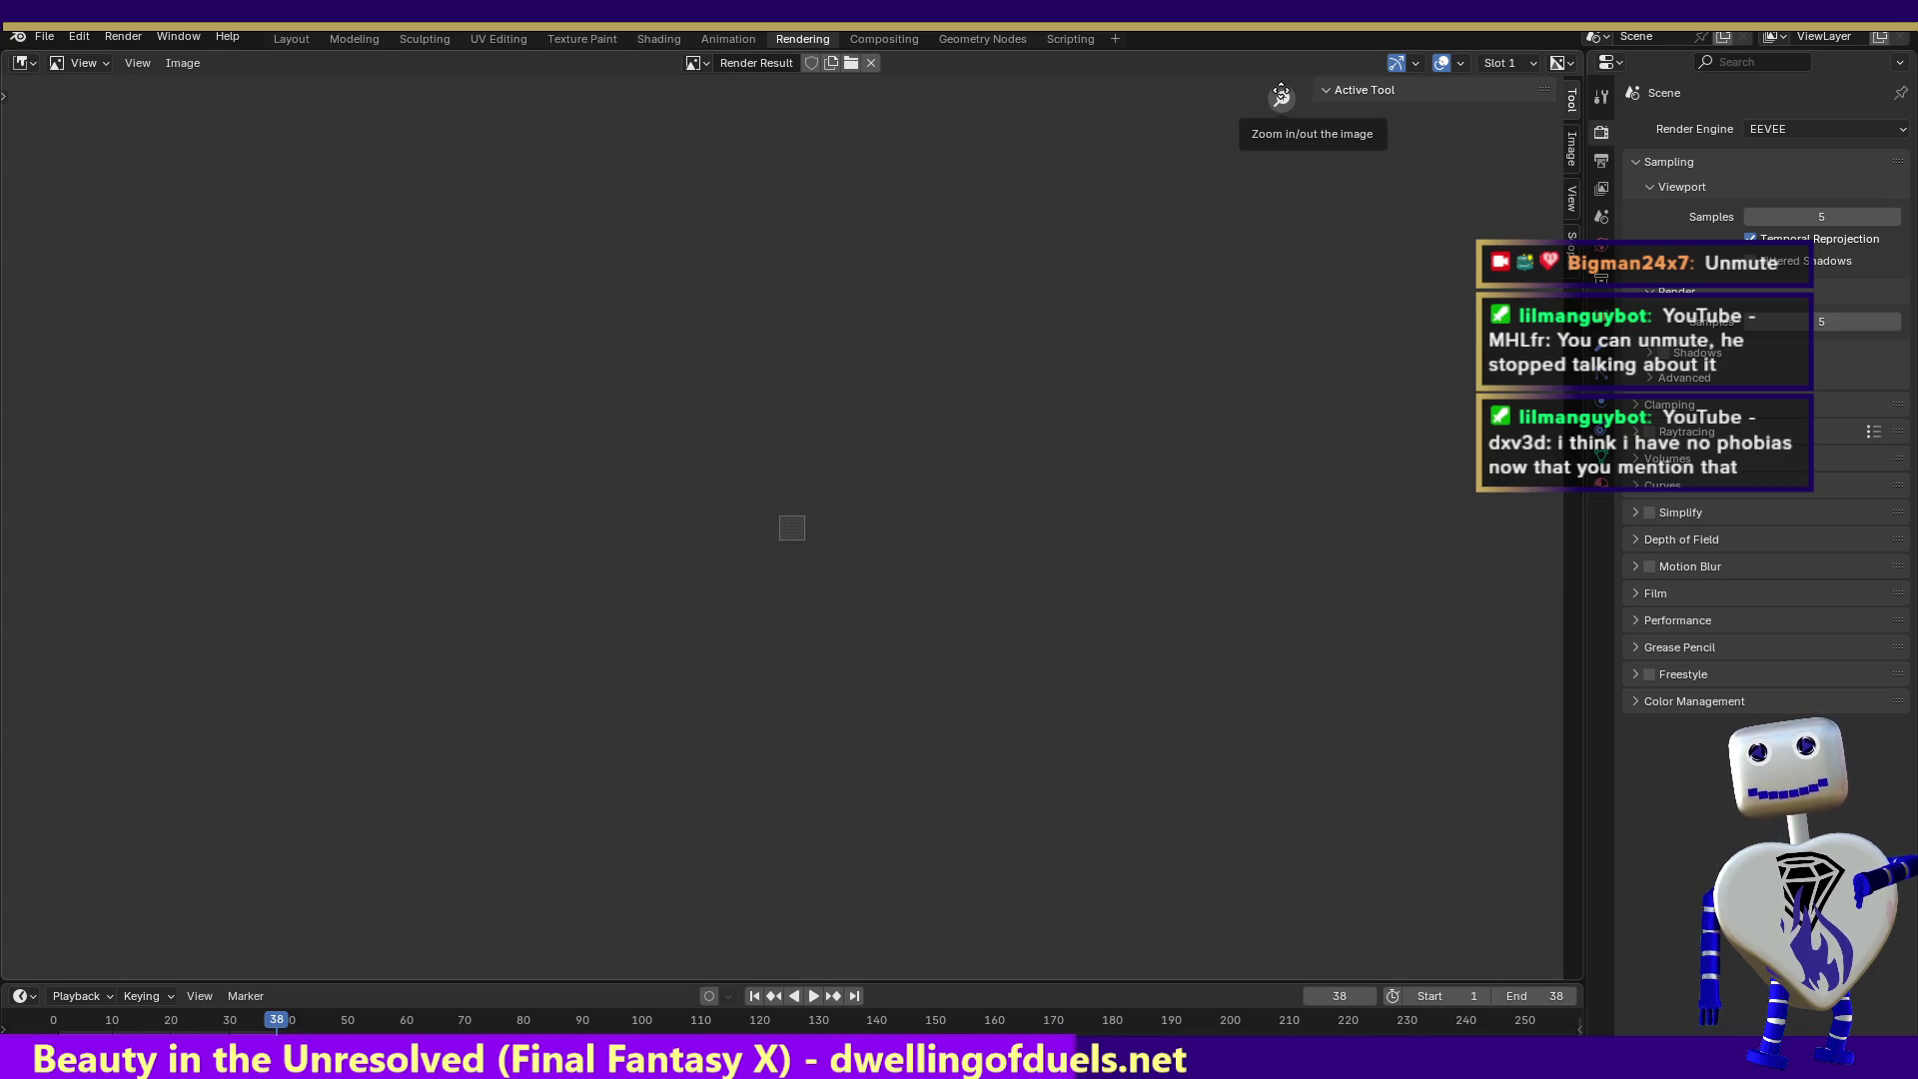
{"action": "left_click", "coordinate": [50, 38]}
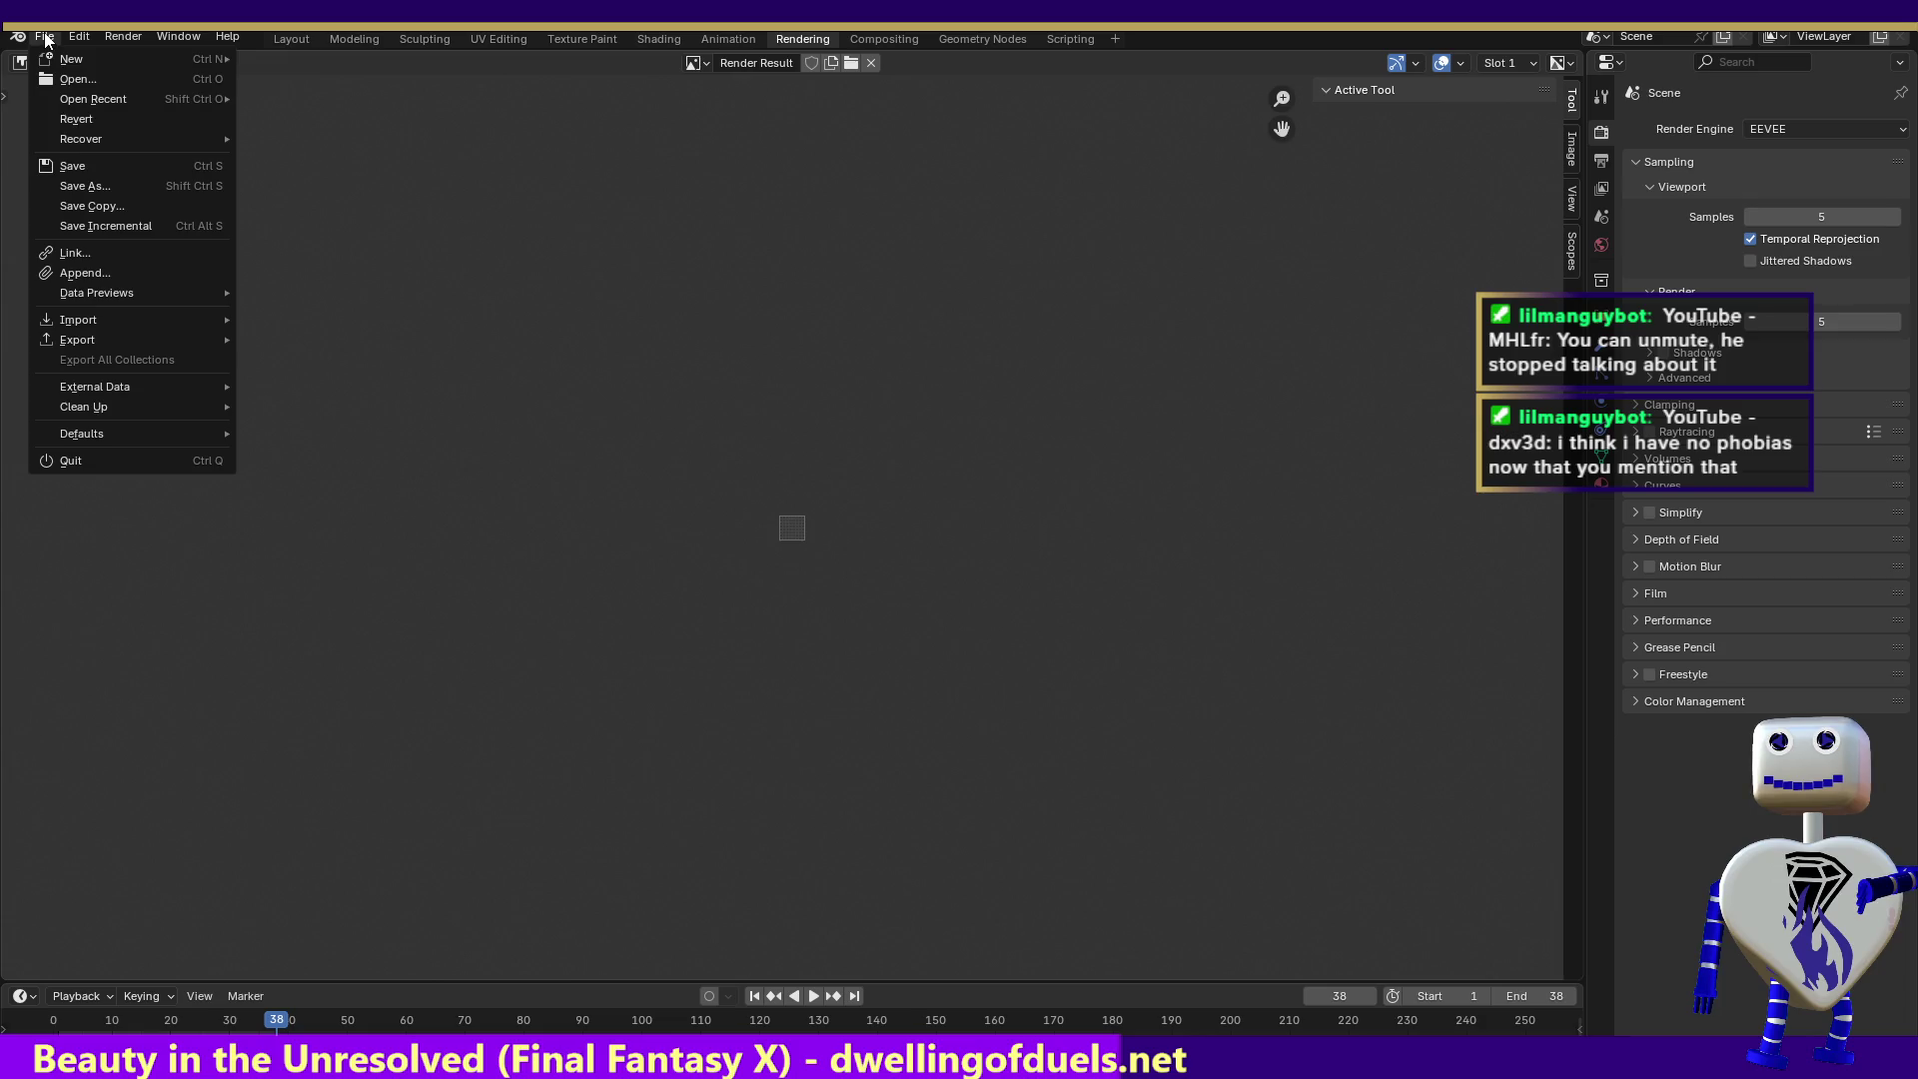
- Review the output settings: 50 x 49 px, frames 1–38, 8-bit RGBA PNG
{"action": "mouse_move", "coordinate": [58, 61]}
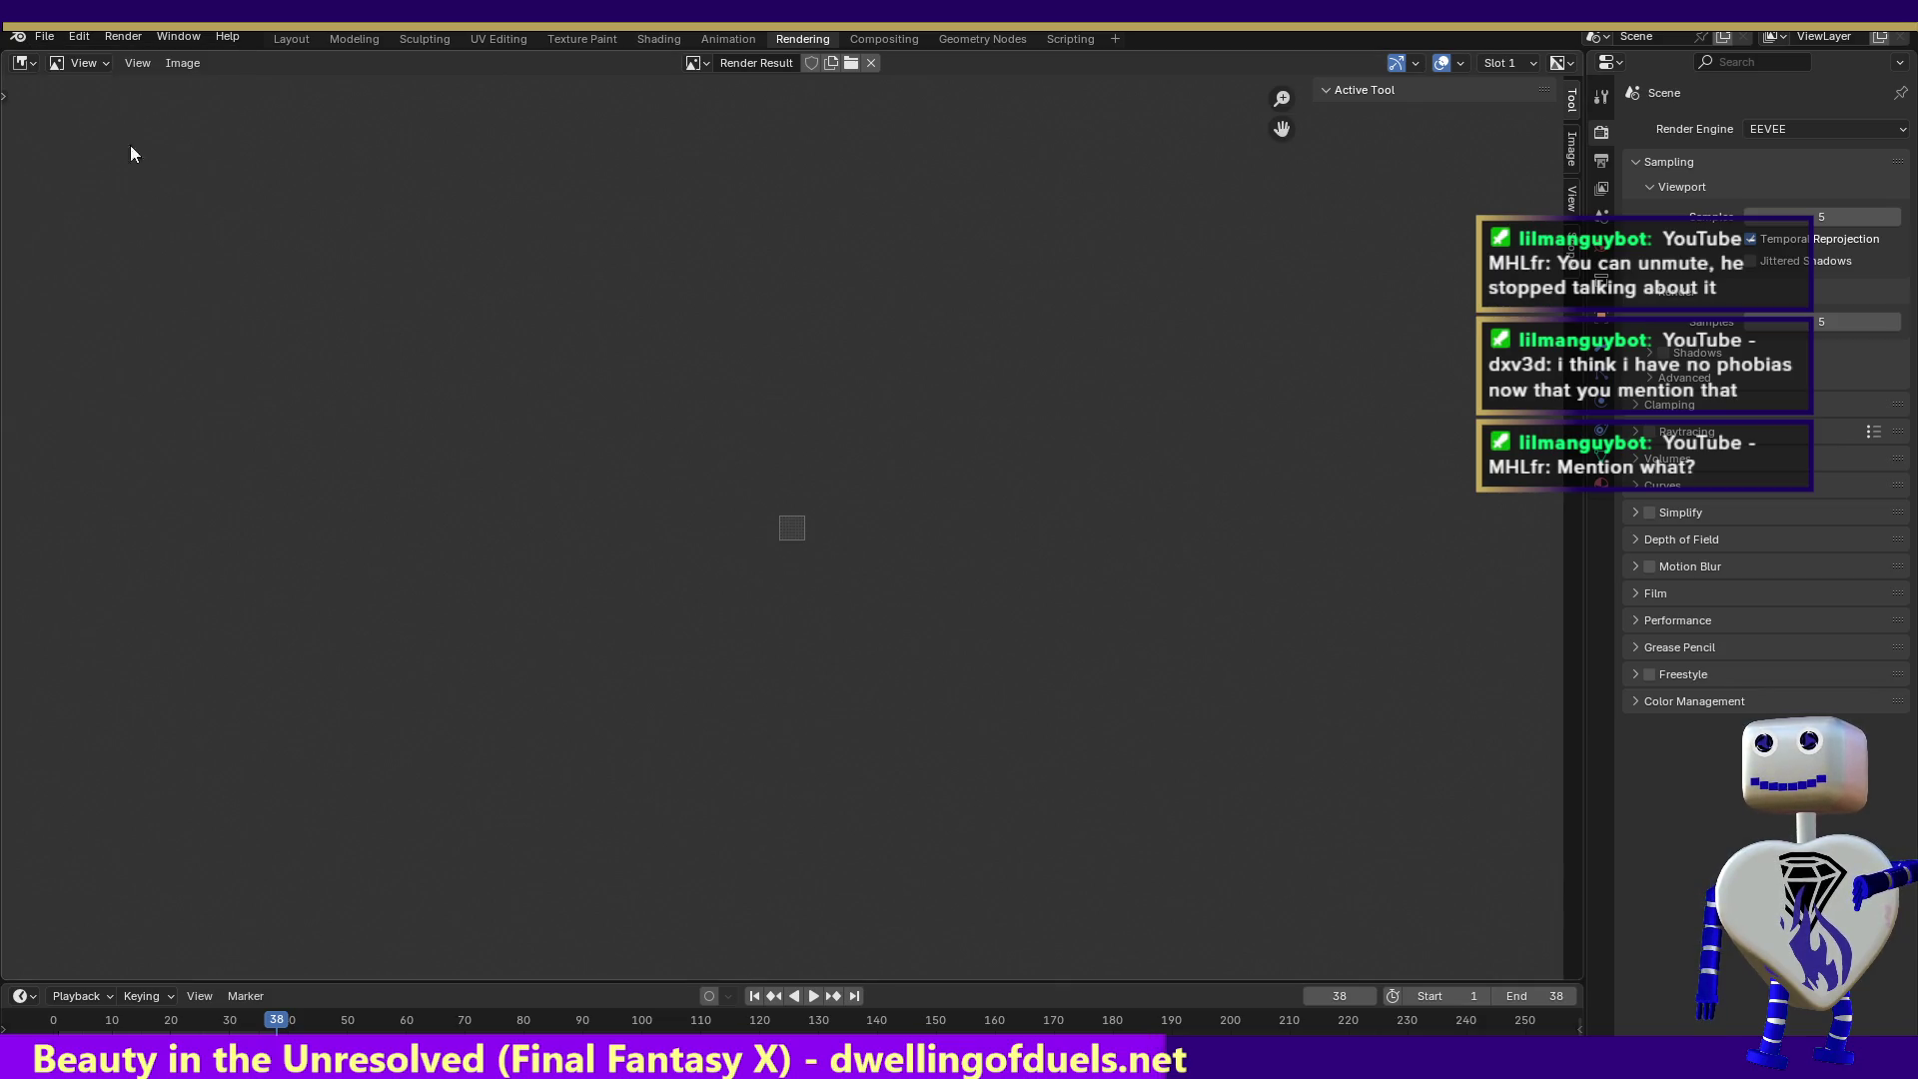
{"action": "left_click", "coordinate": [45, 38]}
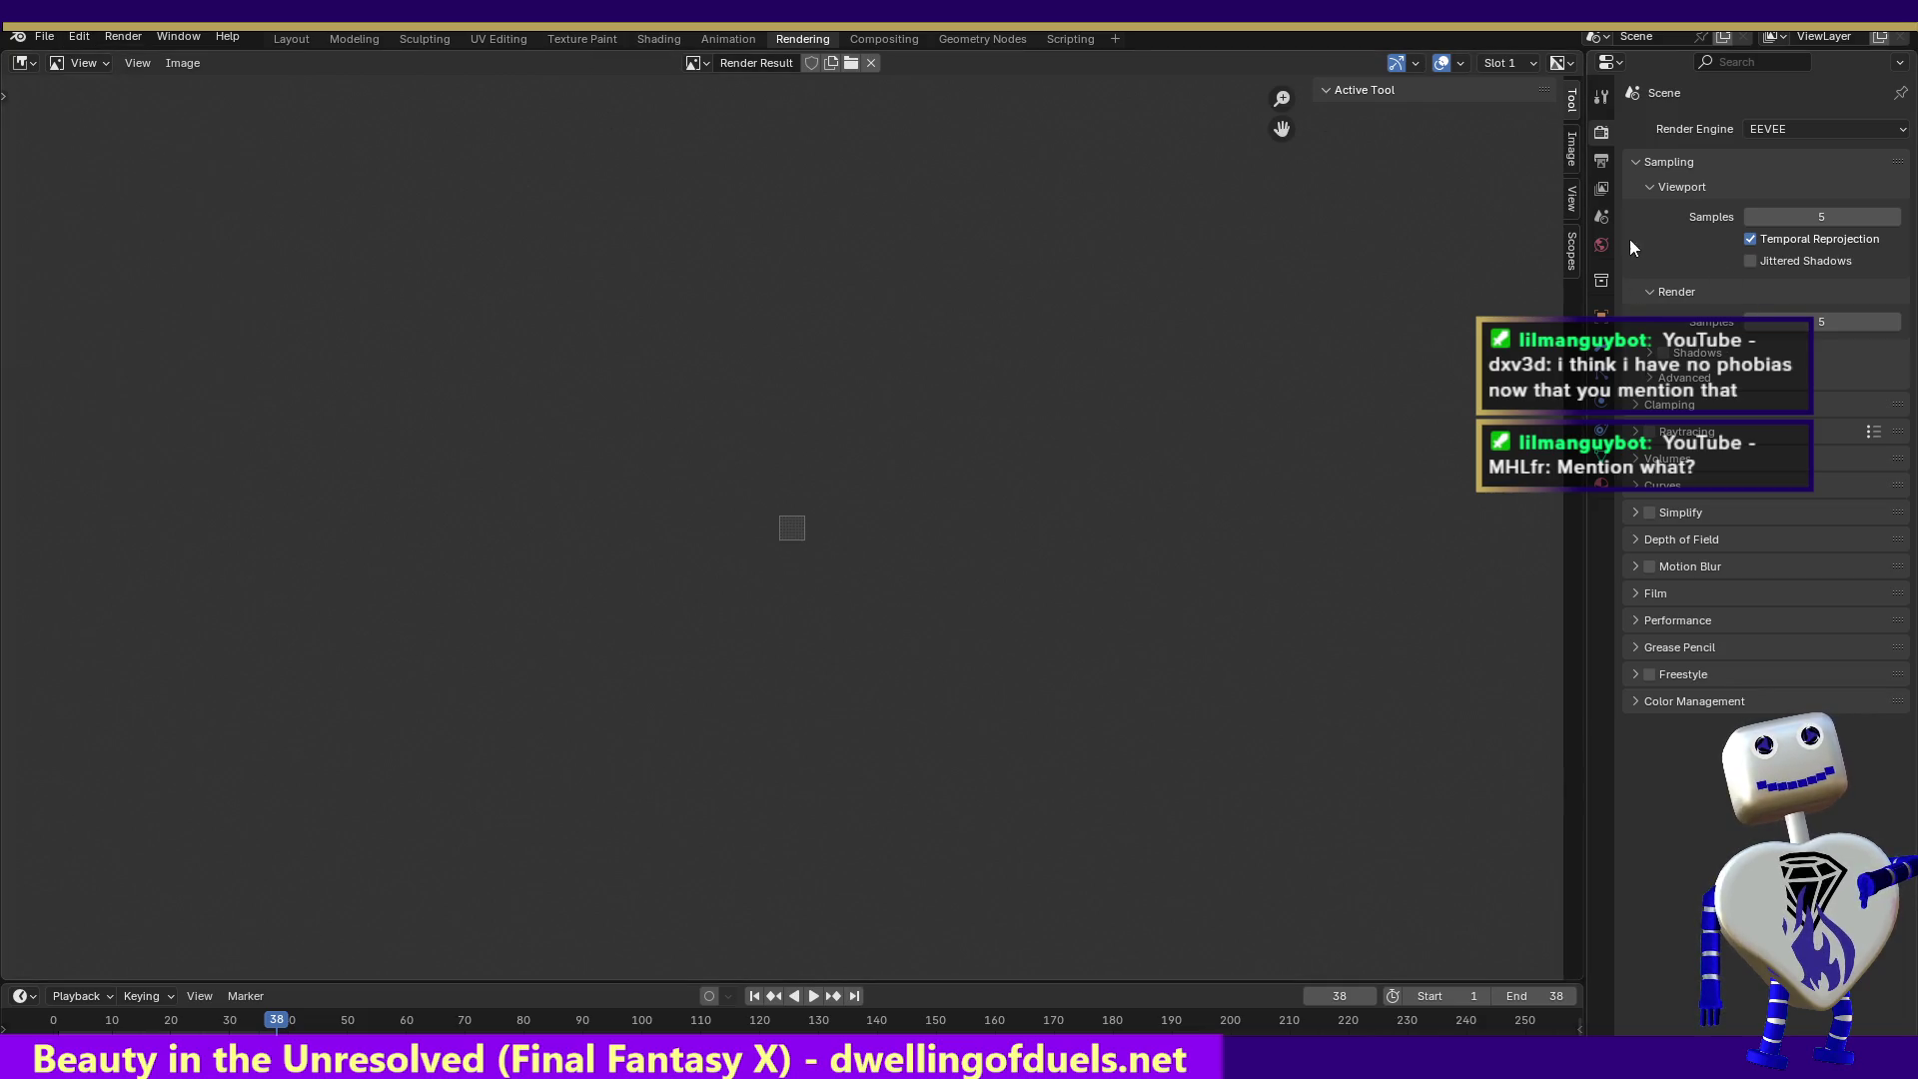
{"action": "left_click", "coordinate": [1601, 161]}
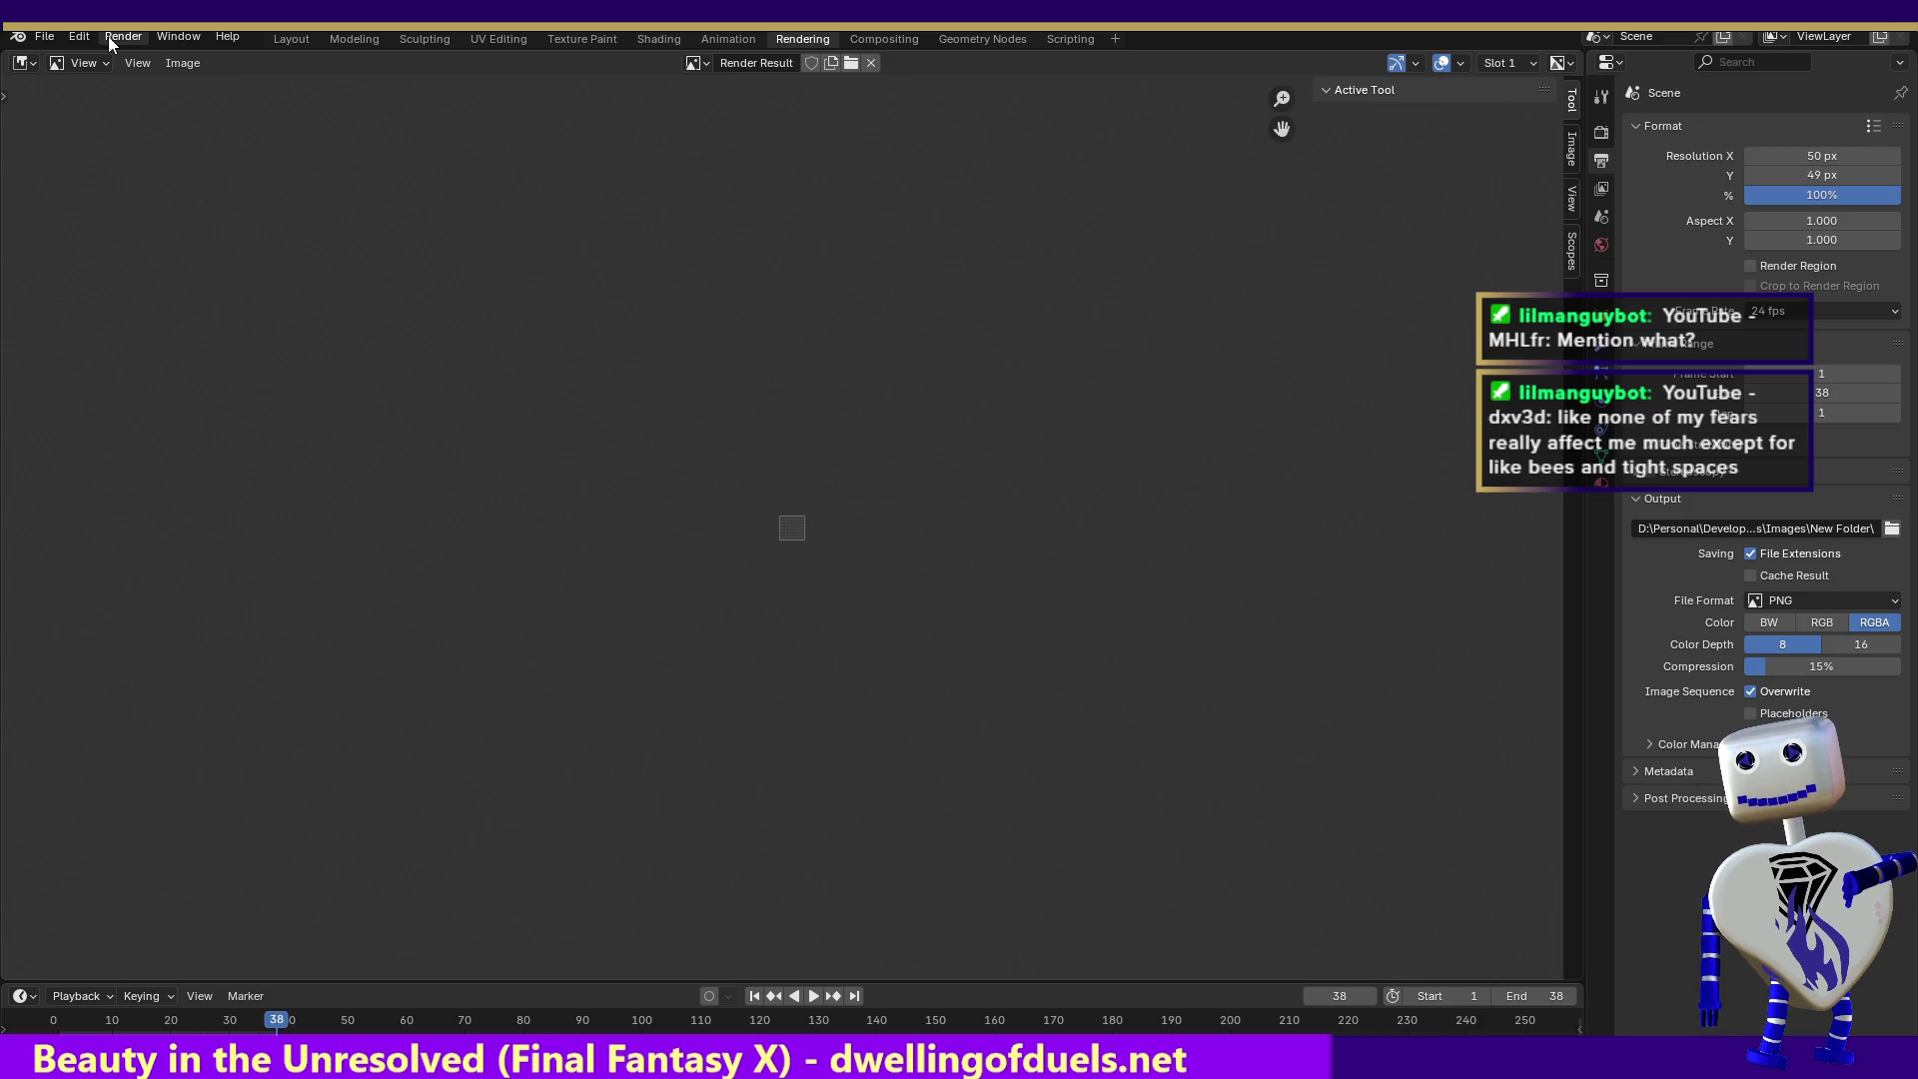
{"action": "left_click", "coordinate": [110, 37]}
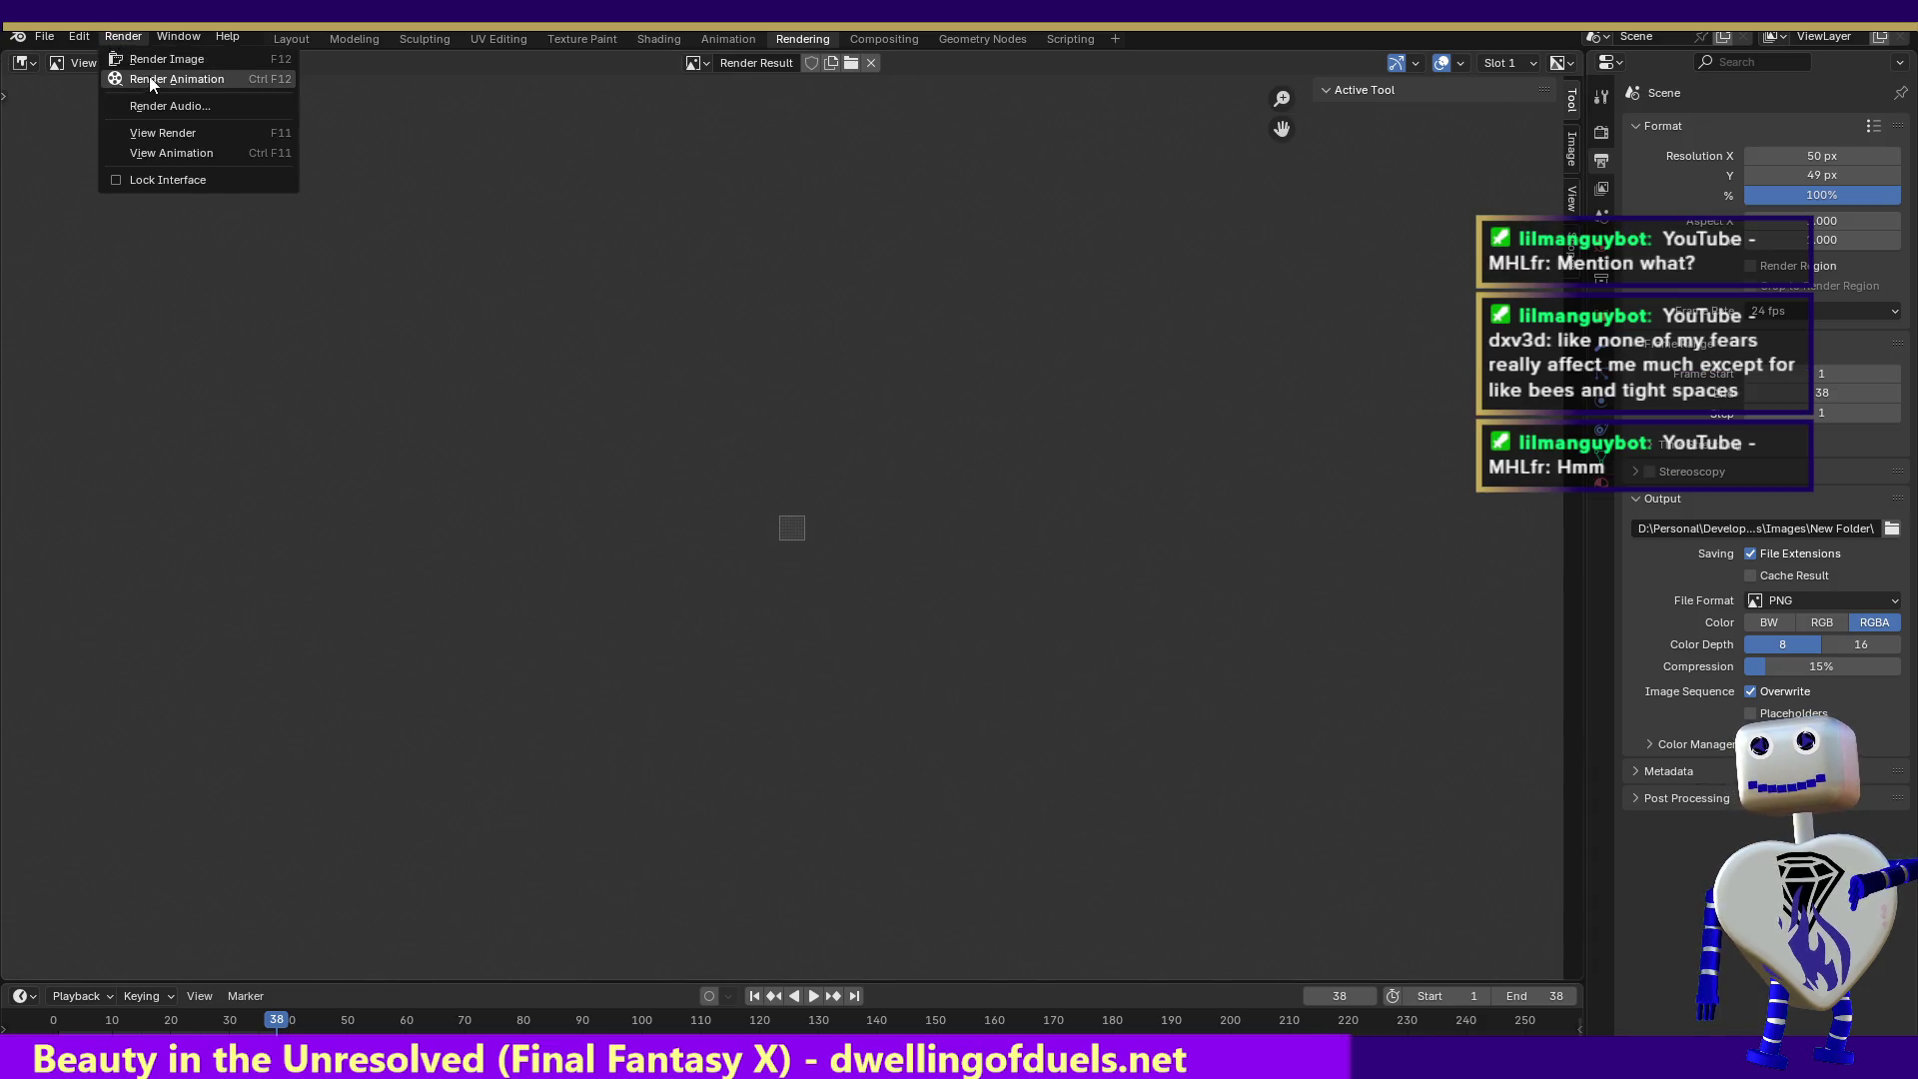
- Render all 38 frames as 50 x 49 px RGBA PNG images
{"action": "left_click", "coordinate": [150, 80]}
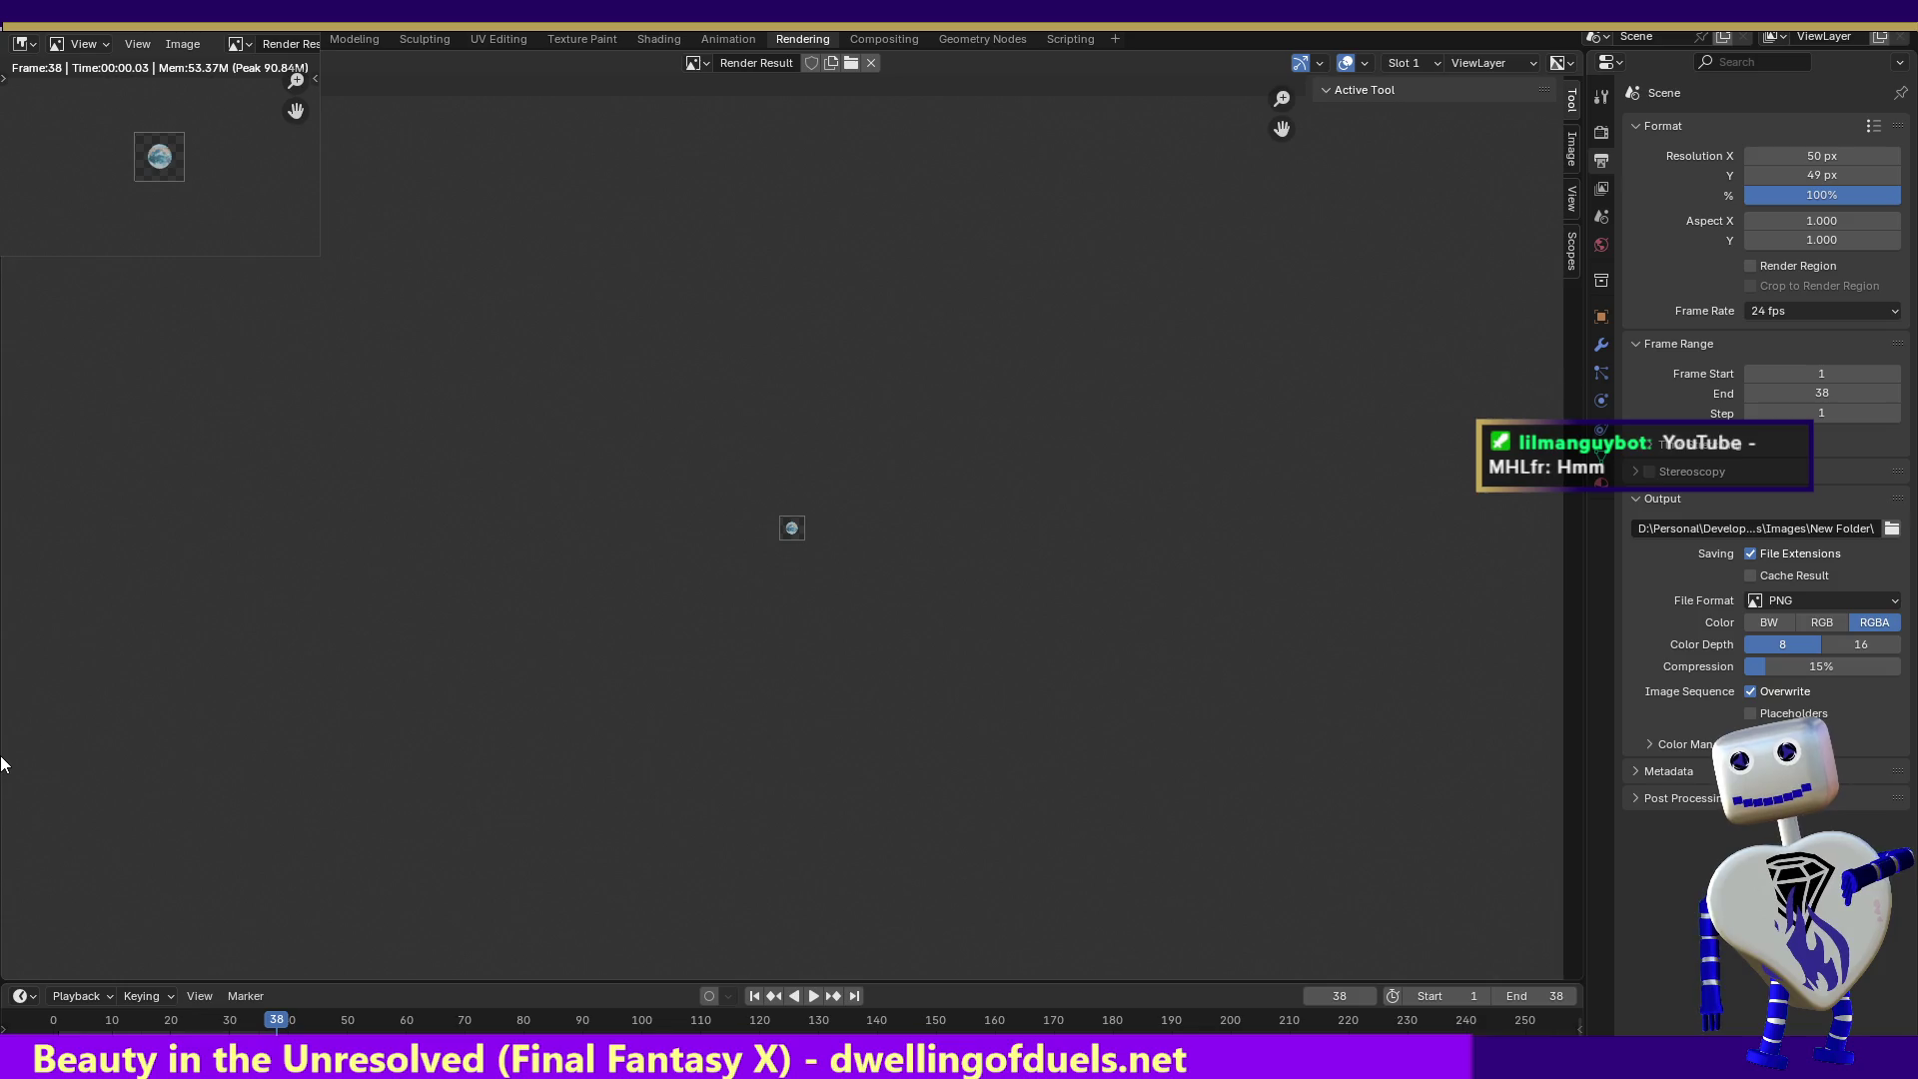
- Load the rendered frames into Sprite Sheet Maker with Horizontal layout, giving a 1900x49 sheet
{"action": "key", "text": "alt+Tab"}
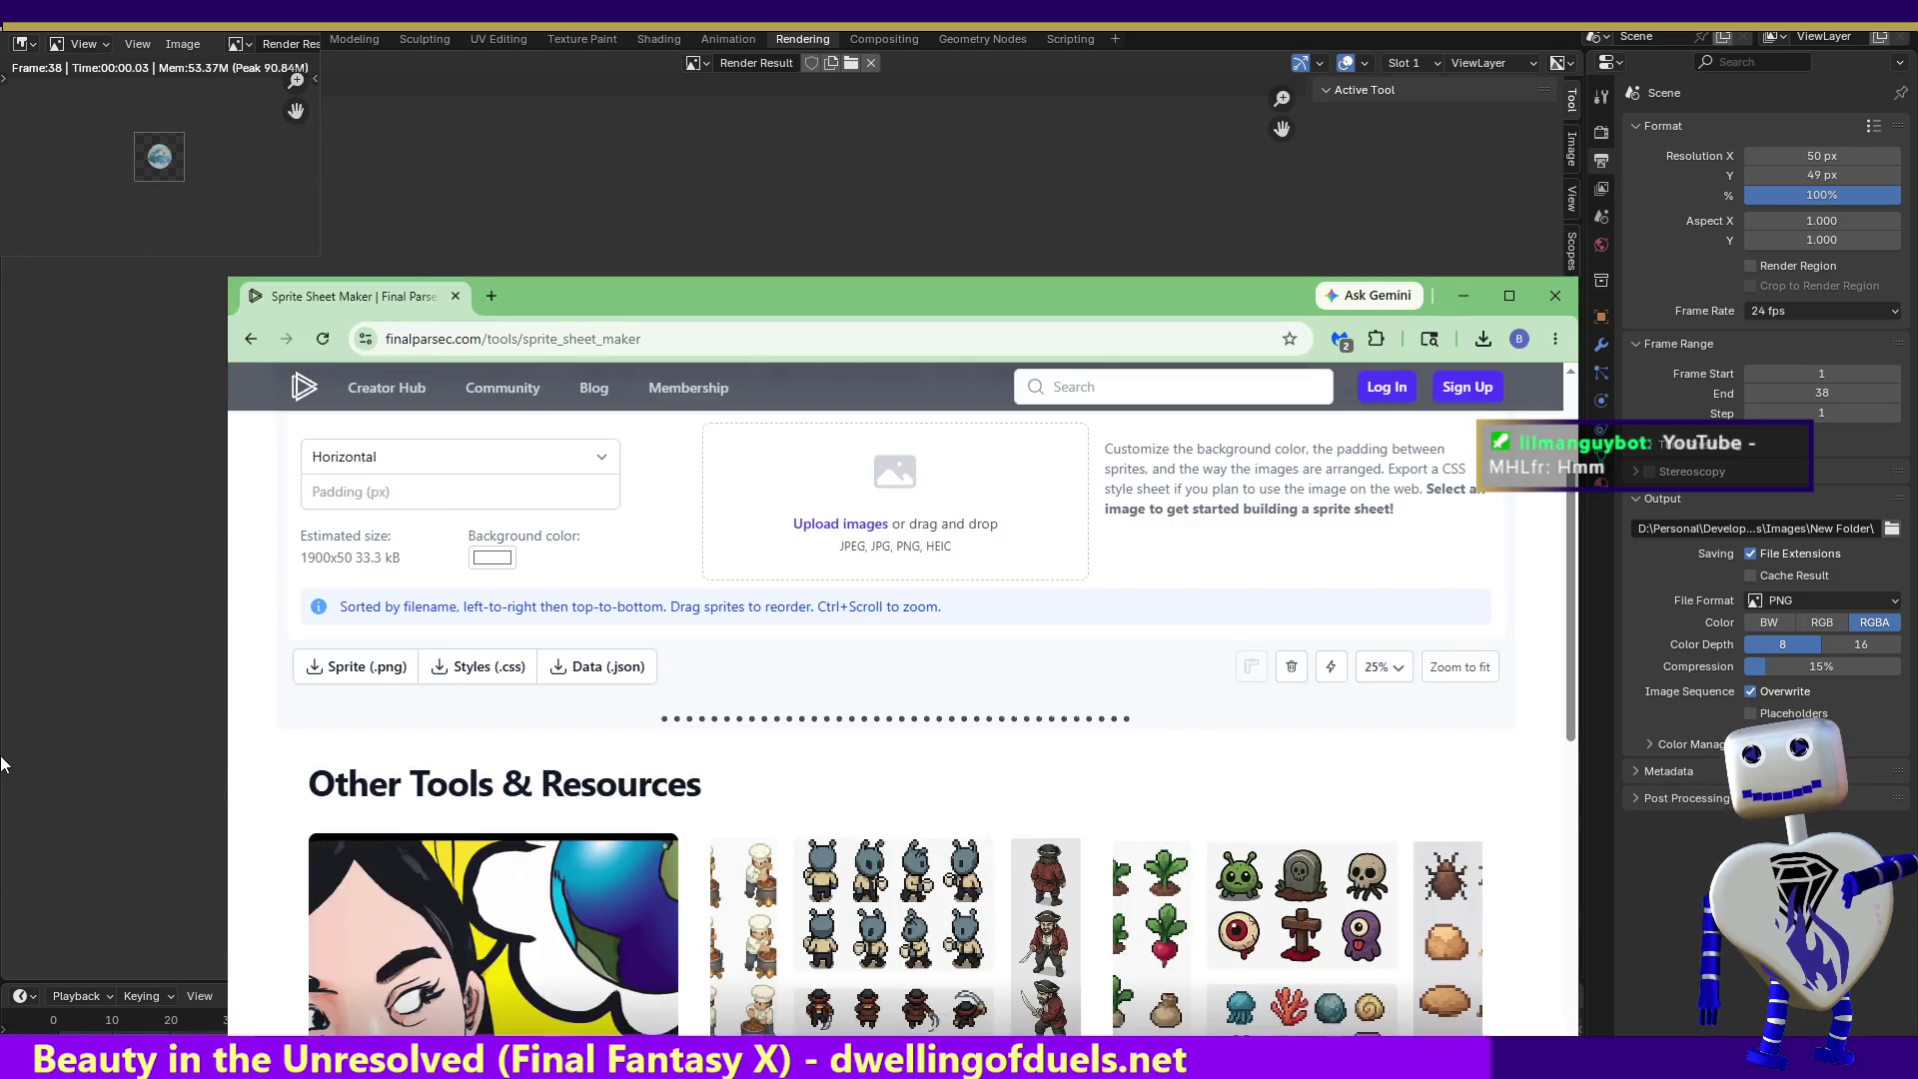
{"action": "left_click", "coordinate": [322, 339]}
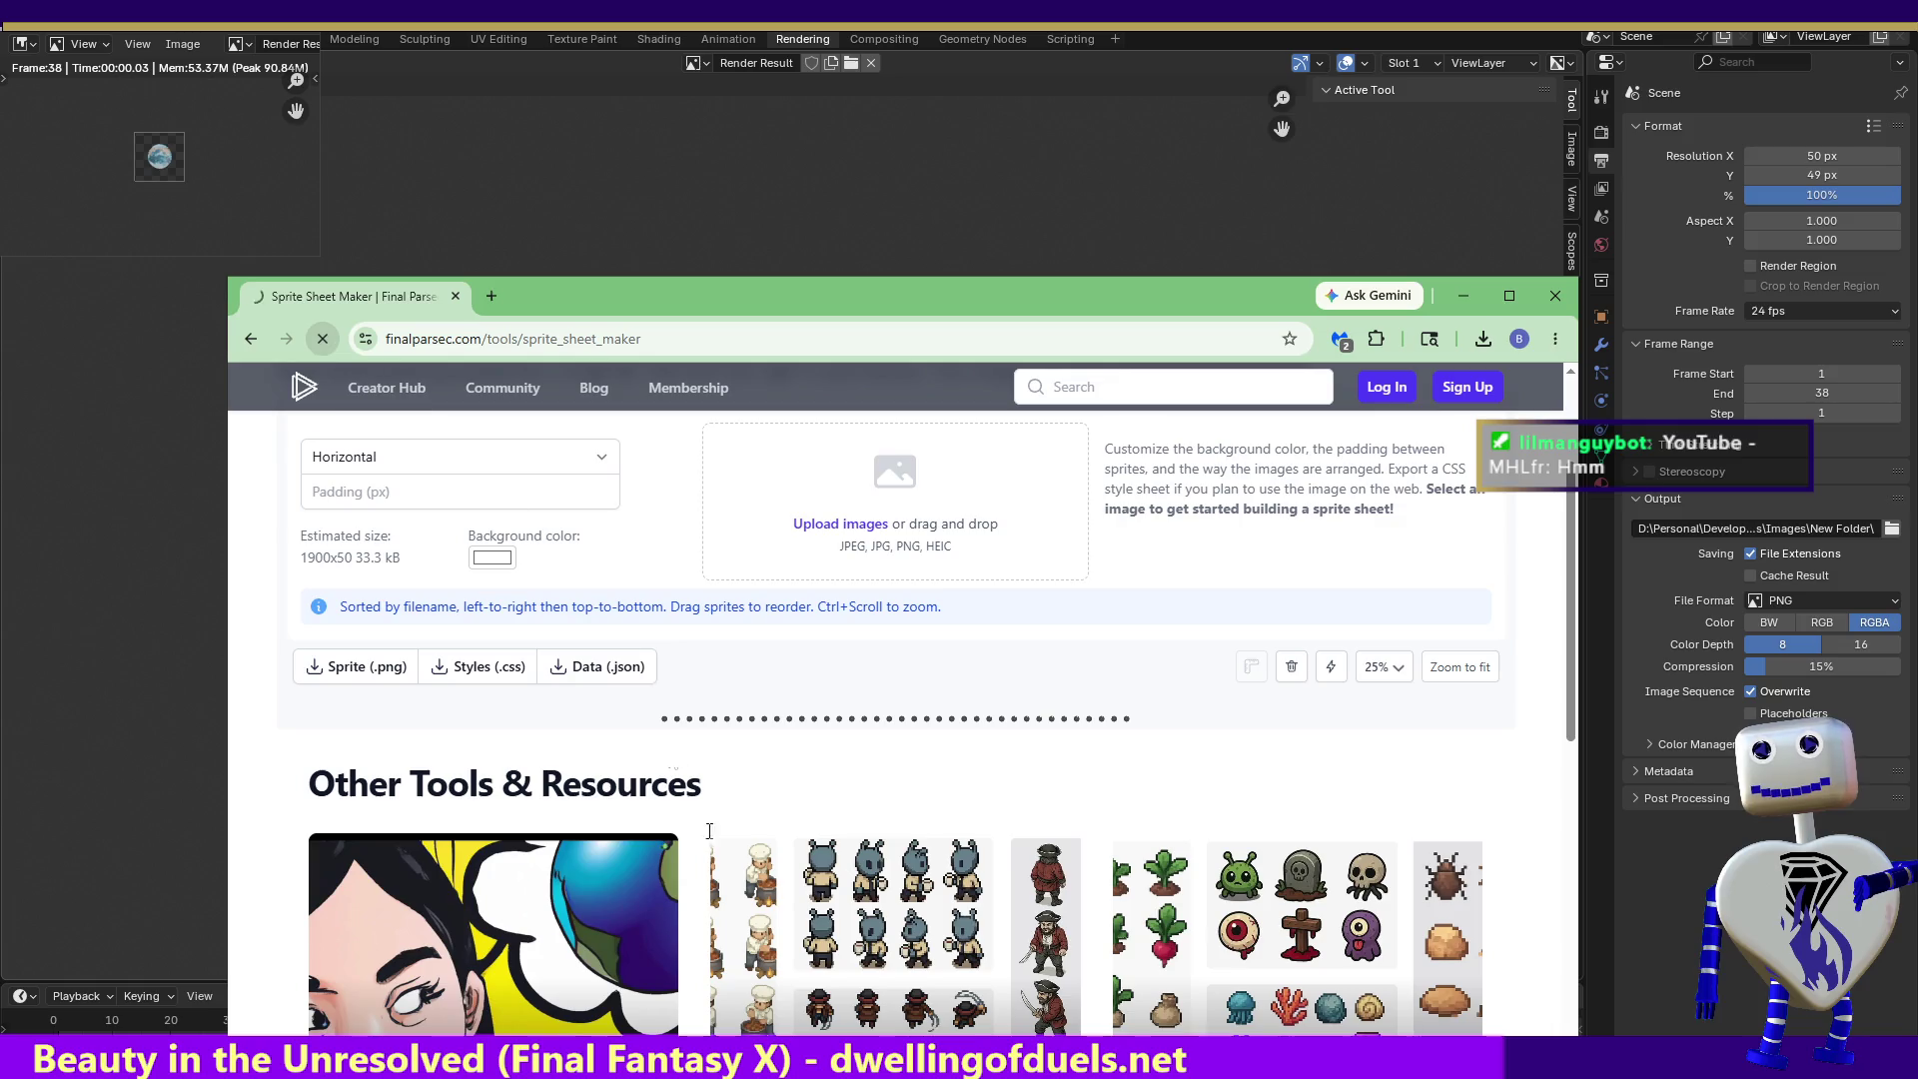
{"action": "left_click", "coordinate": [372, 462]}
{"action": "left_click", "coordinate": [375, 513]}
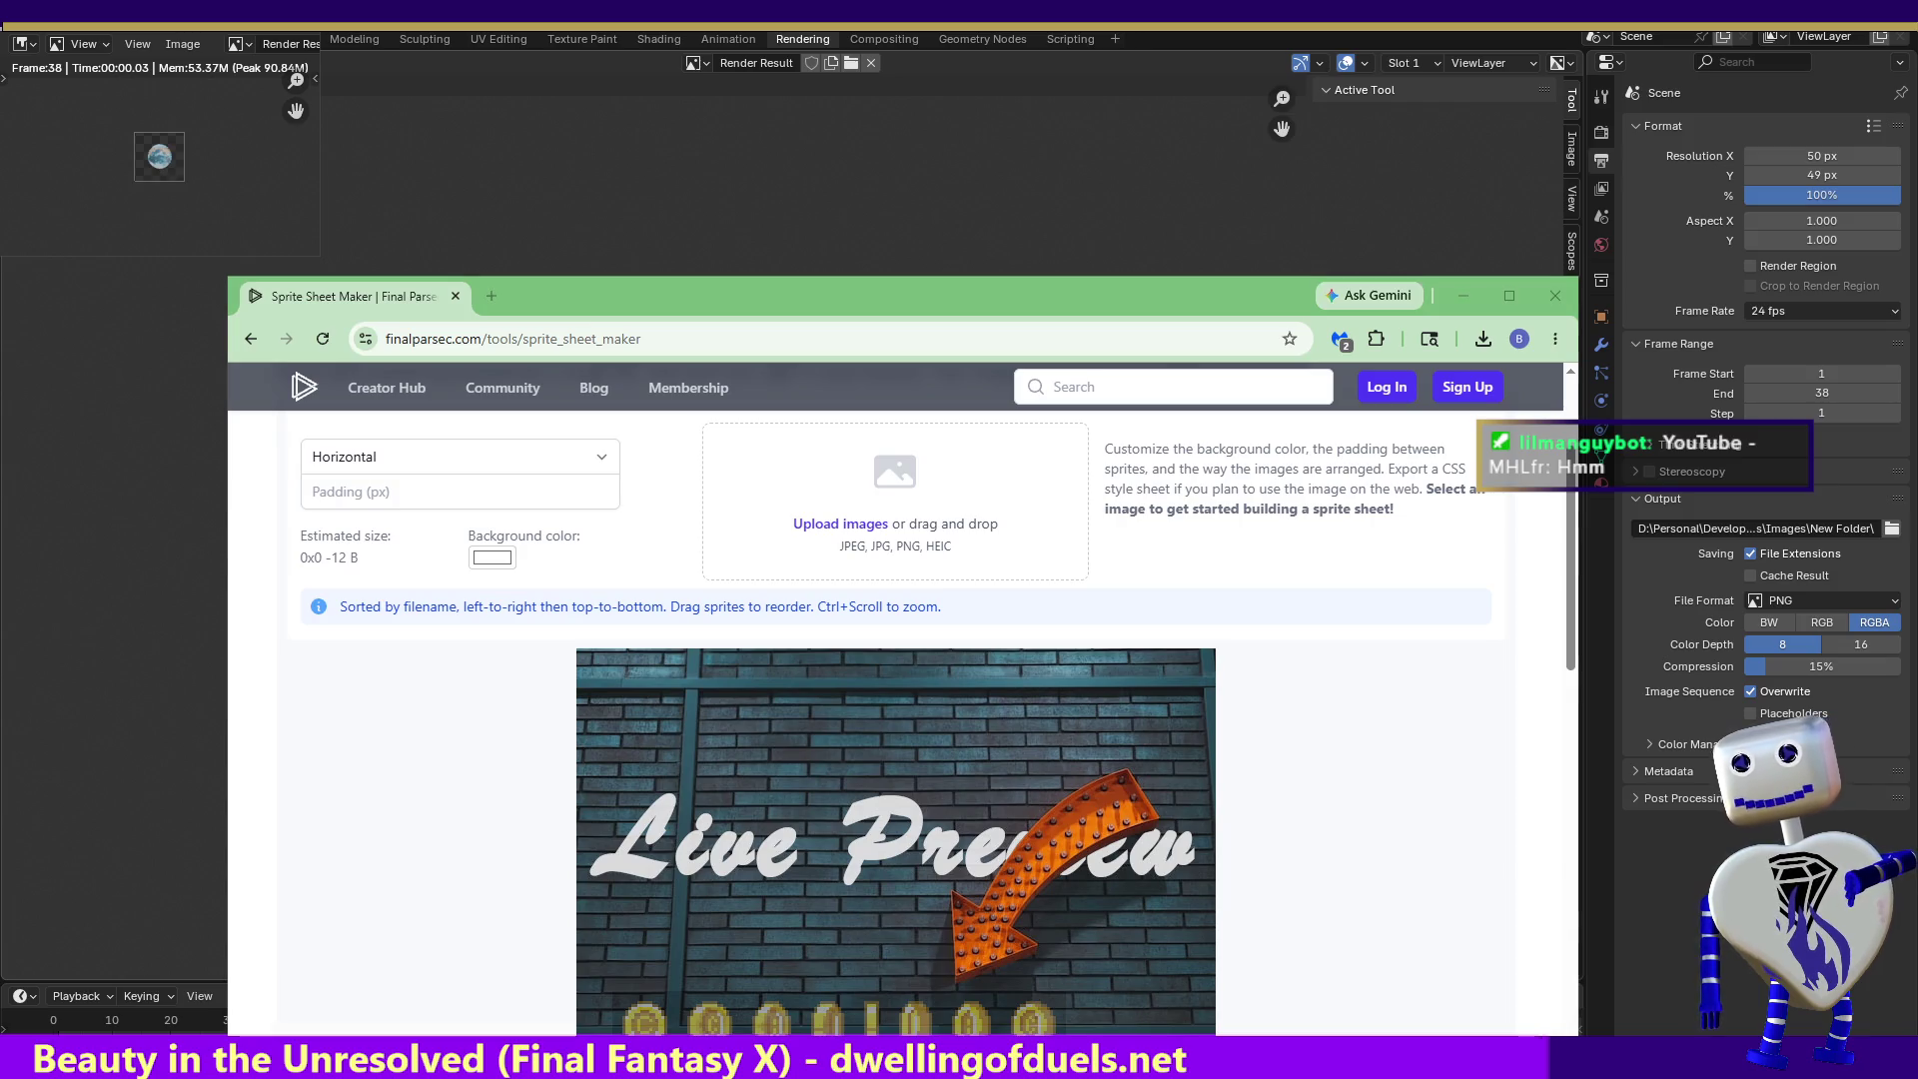
{"action": "mouse_move", "coordinate": [869, 769]}
{"action": "left_mouse_down"}
{"action": "mouse_move", "coordinate": [867, 519]}
{"action": "mouse_move", "coordinate": [843, 563]}
{"action": "left_mouse_up"}
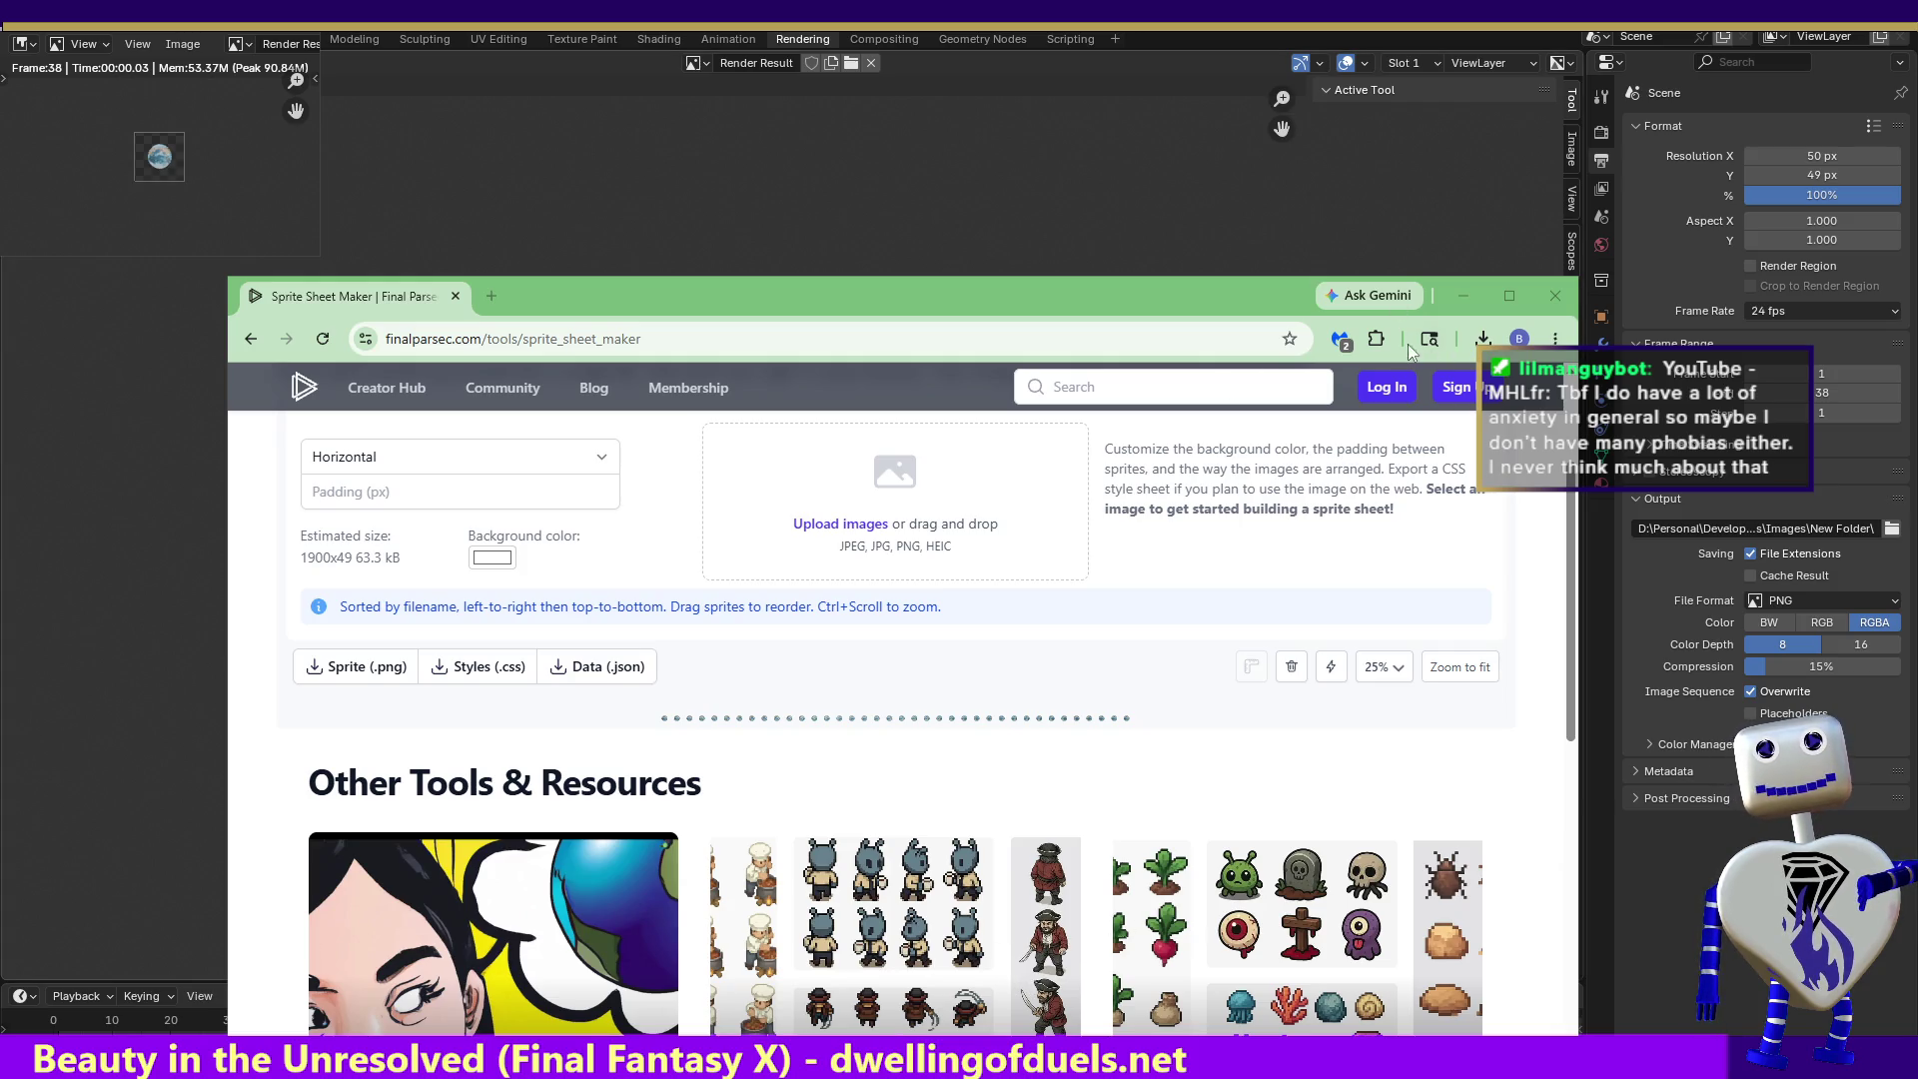
- Download the sprite sheet PNG, then quit the render Blender window, saving Earth MHL.blend
{"action": "left_click", "coordinate": [1483, 338]}
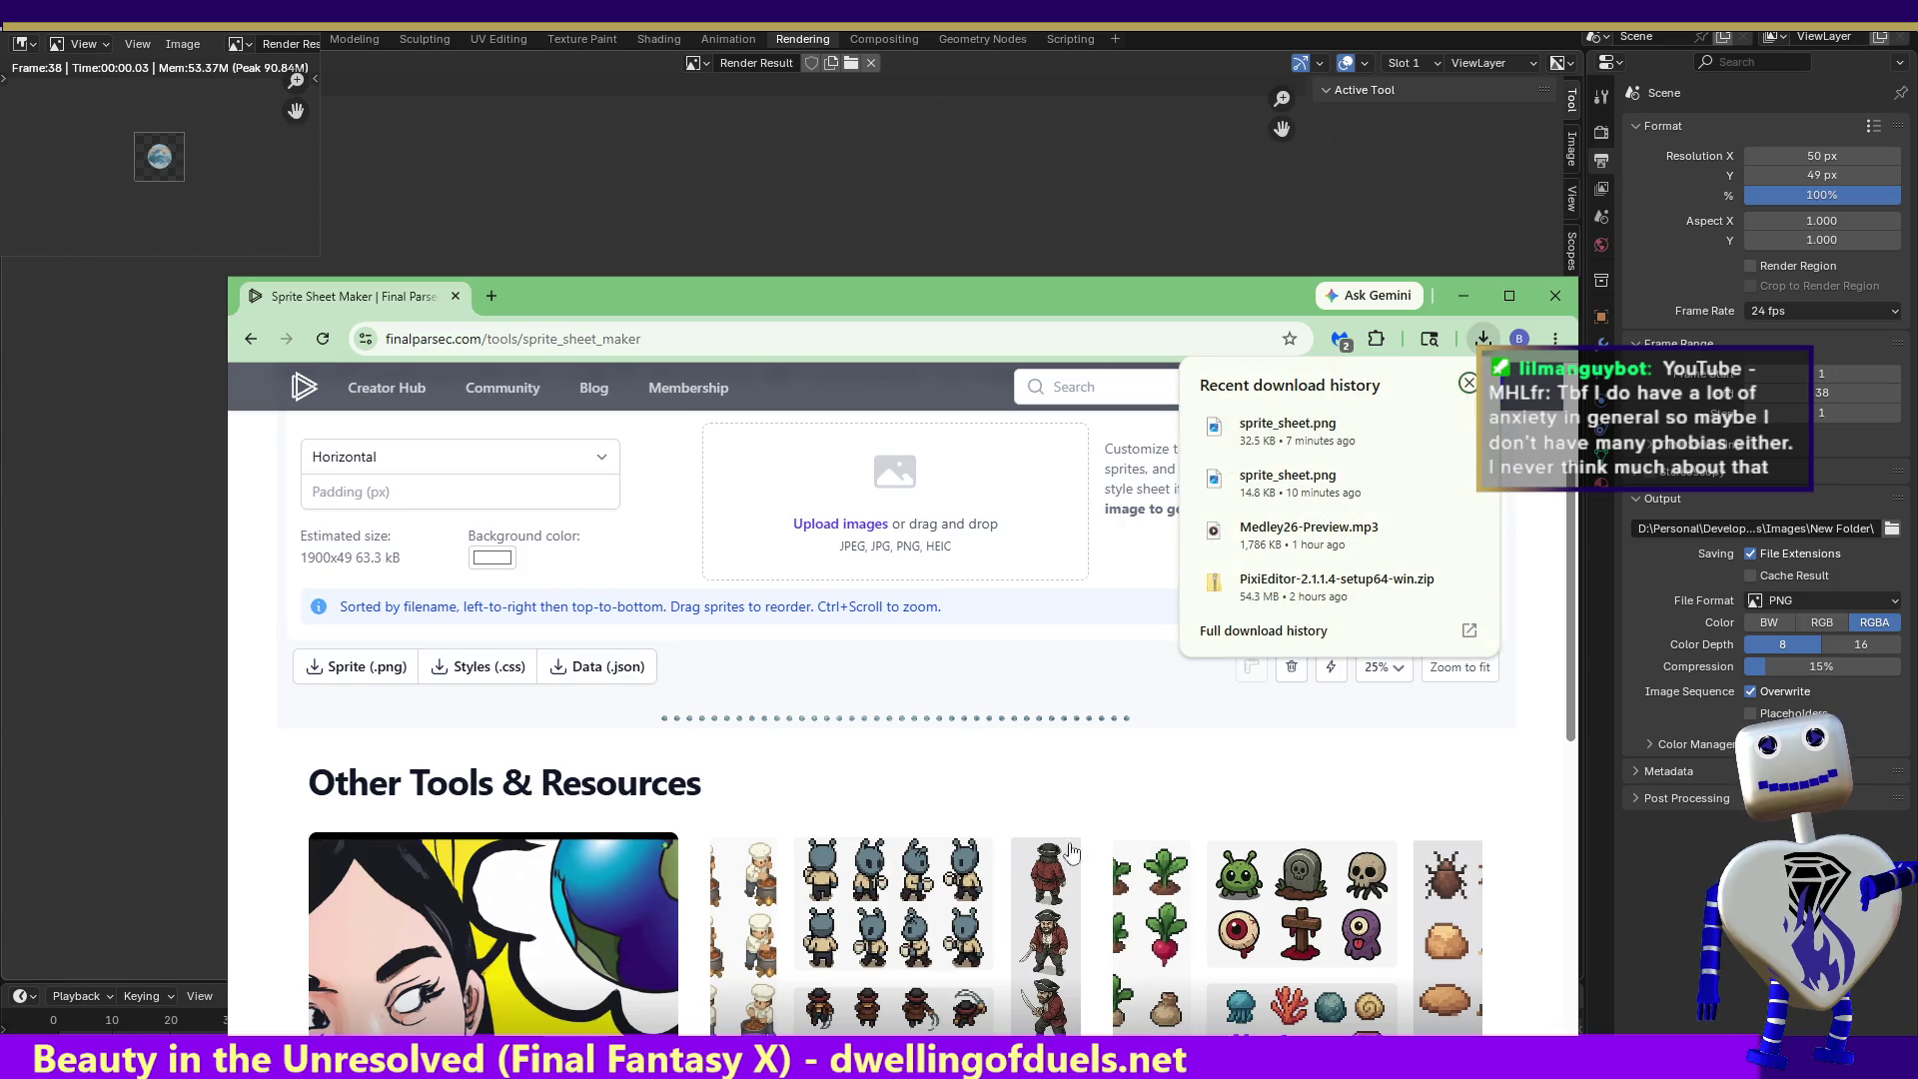
{"action": "left_click", "coordinate": [378, 677]}
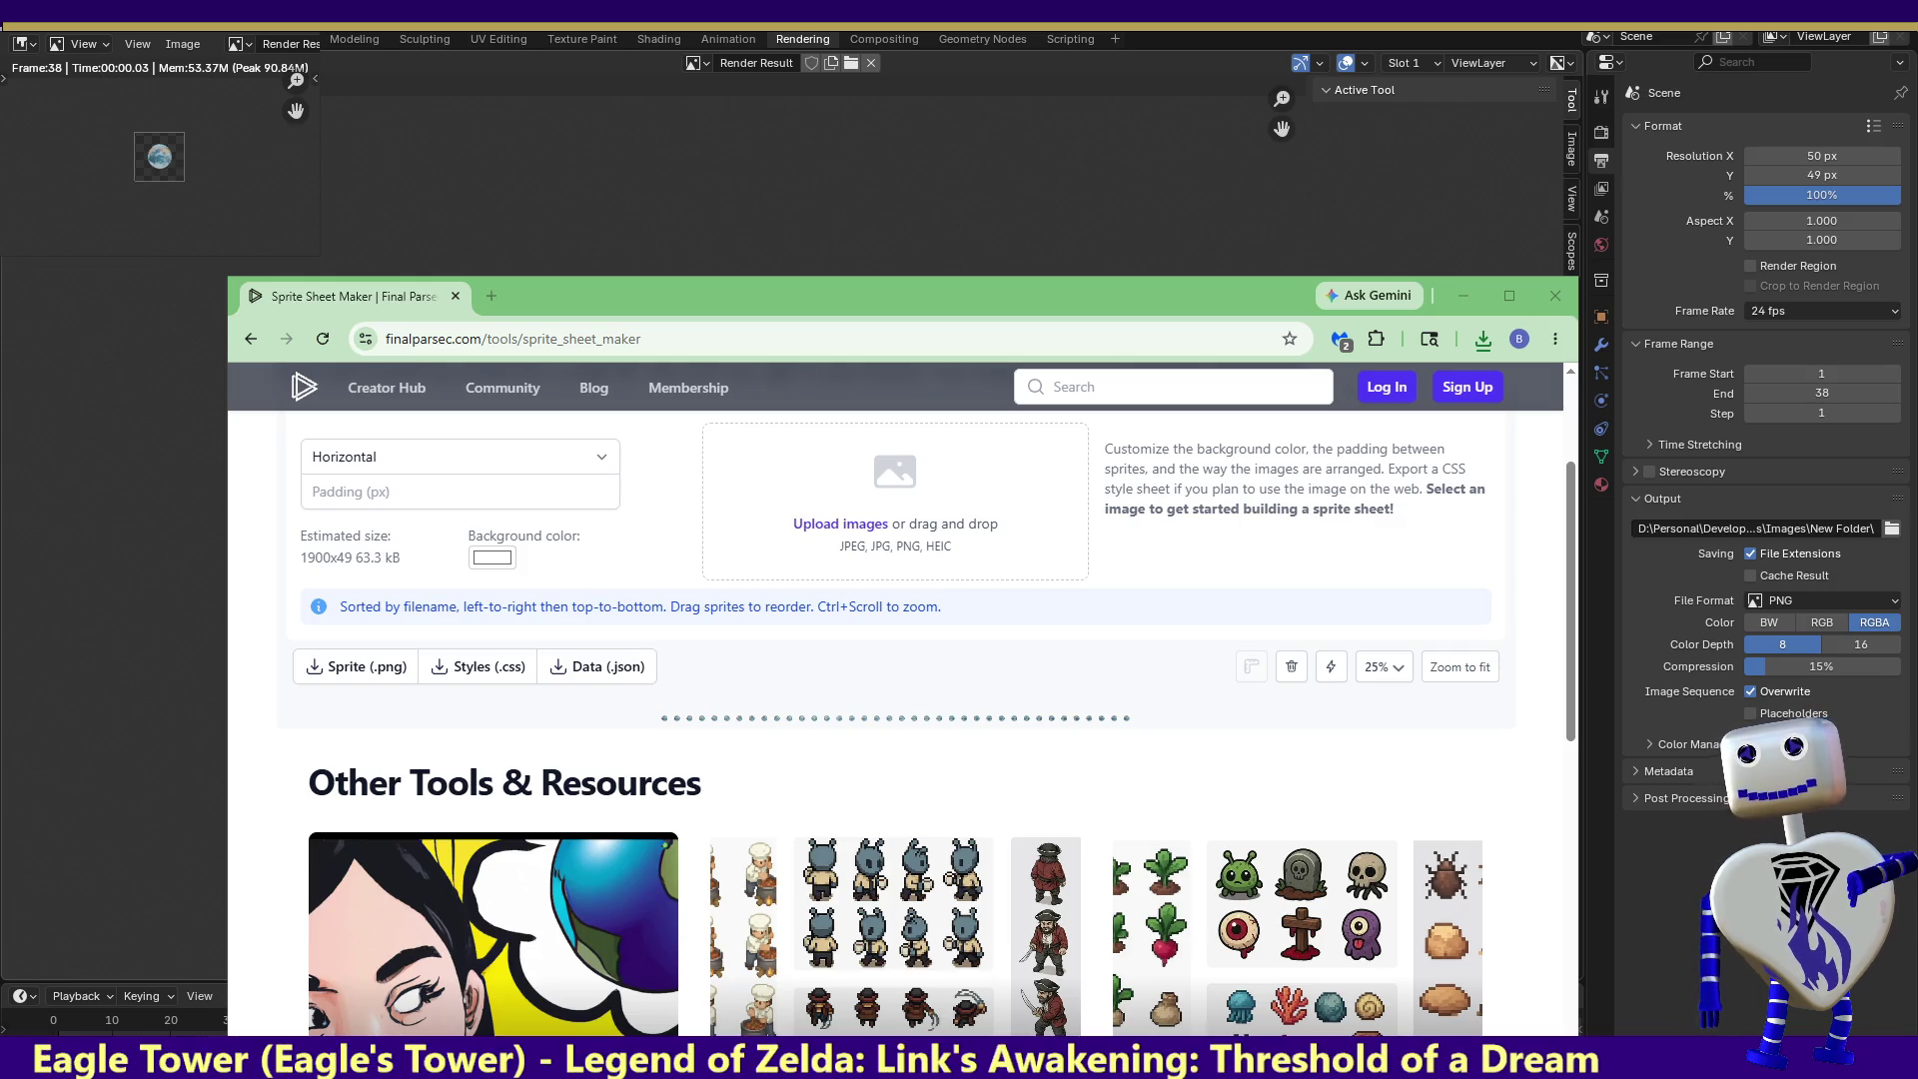
{"action": "key", "text": "ctrl+q"}
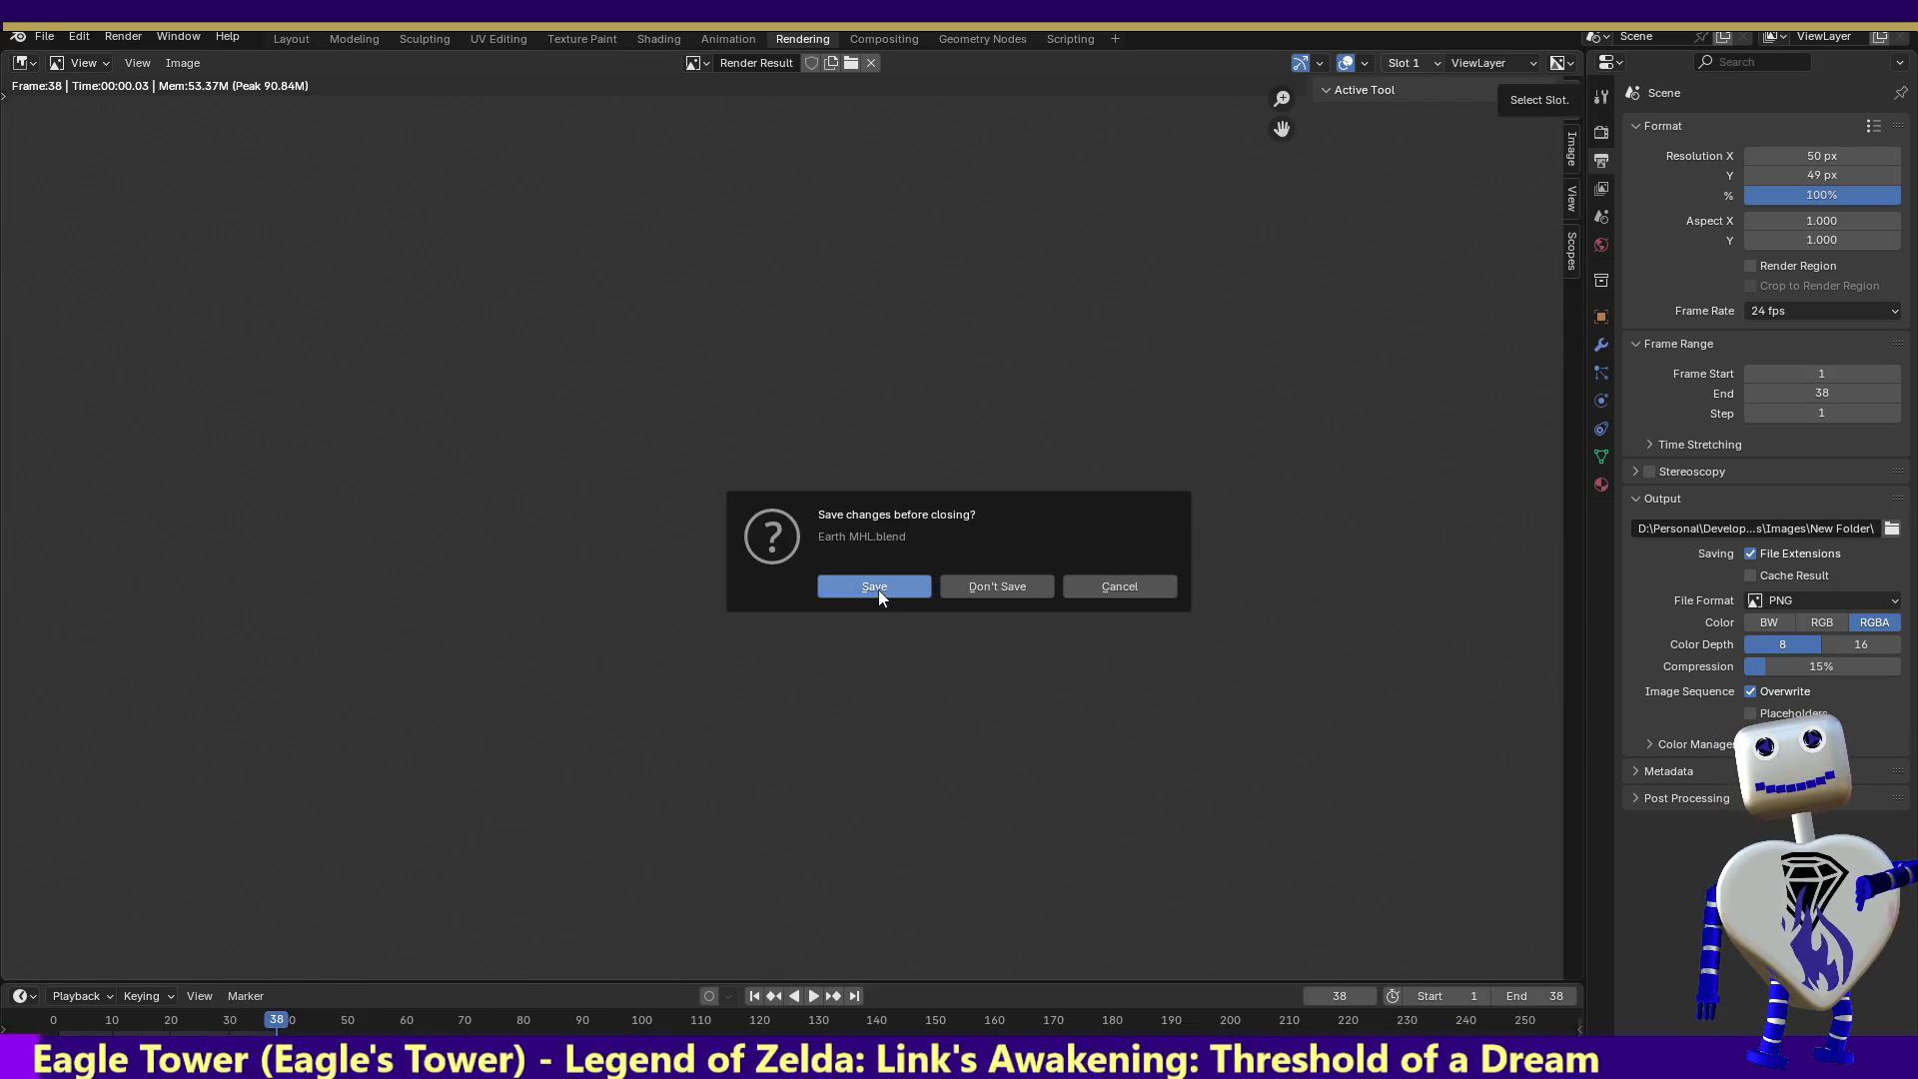
{"action": "left_click", "coordinate": [878, 589]}
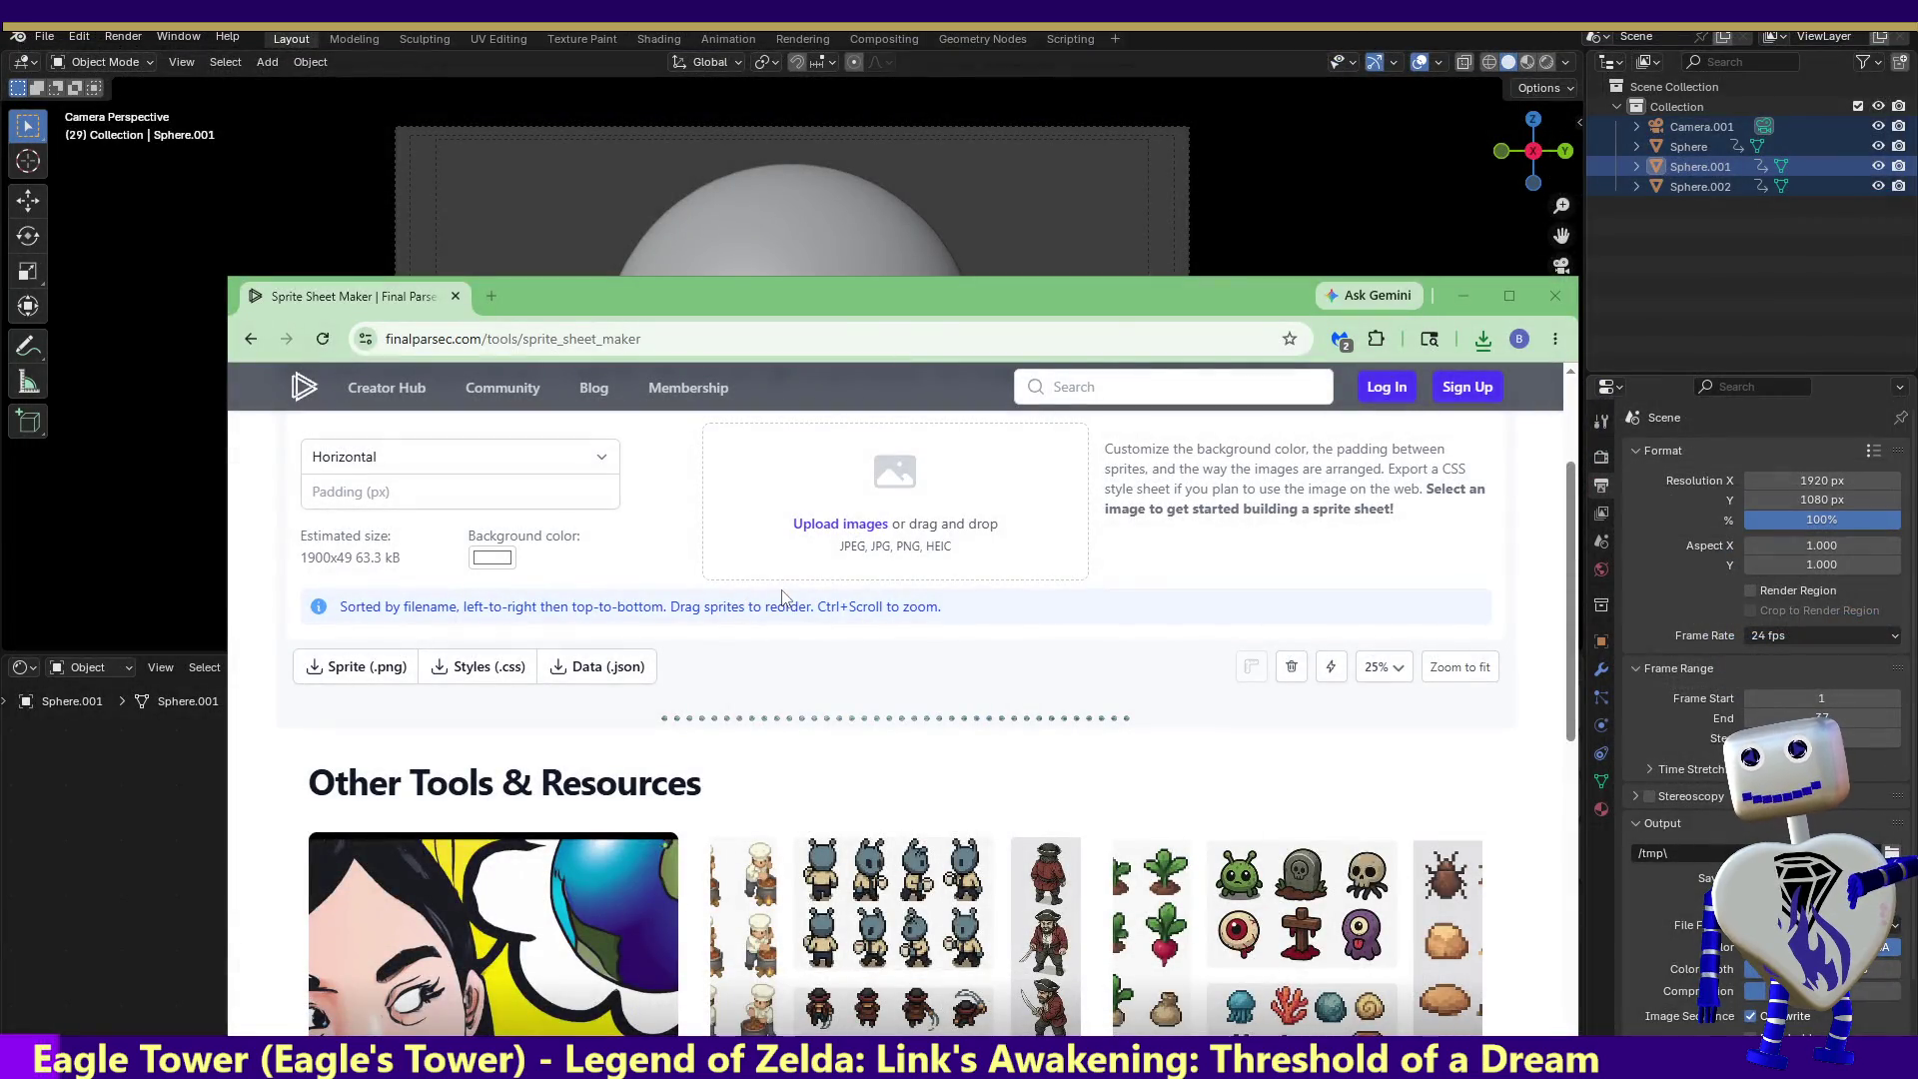
{"action": "key", "text": "alt+Tab"}
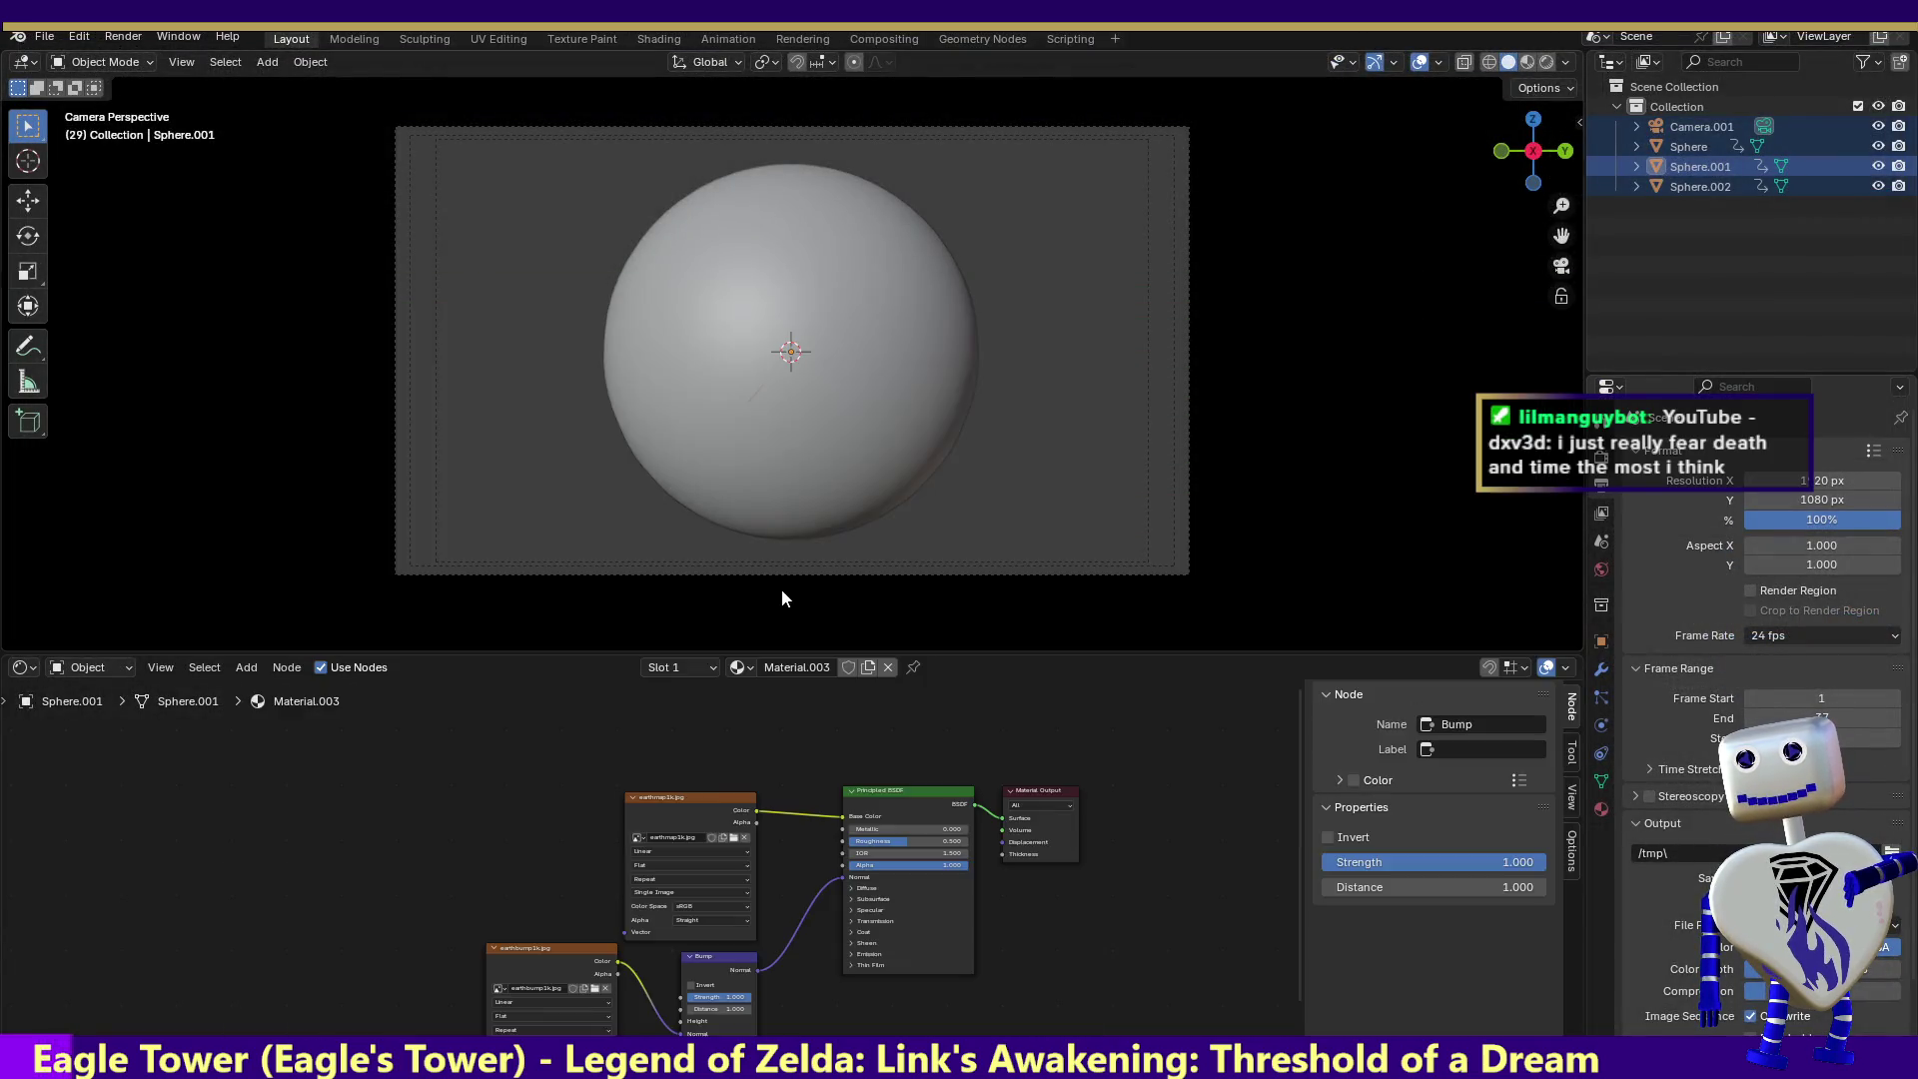
{"action": "key", "text": "alt+Tab"}
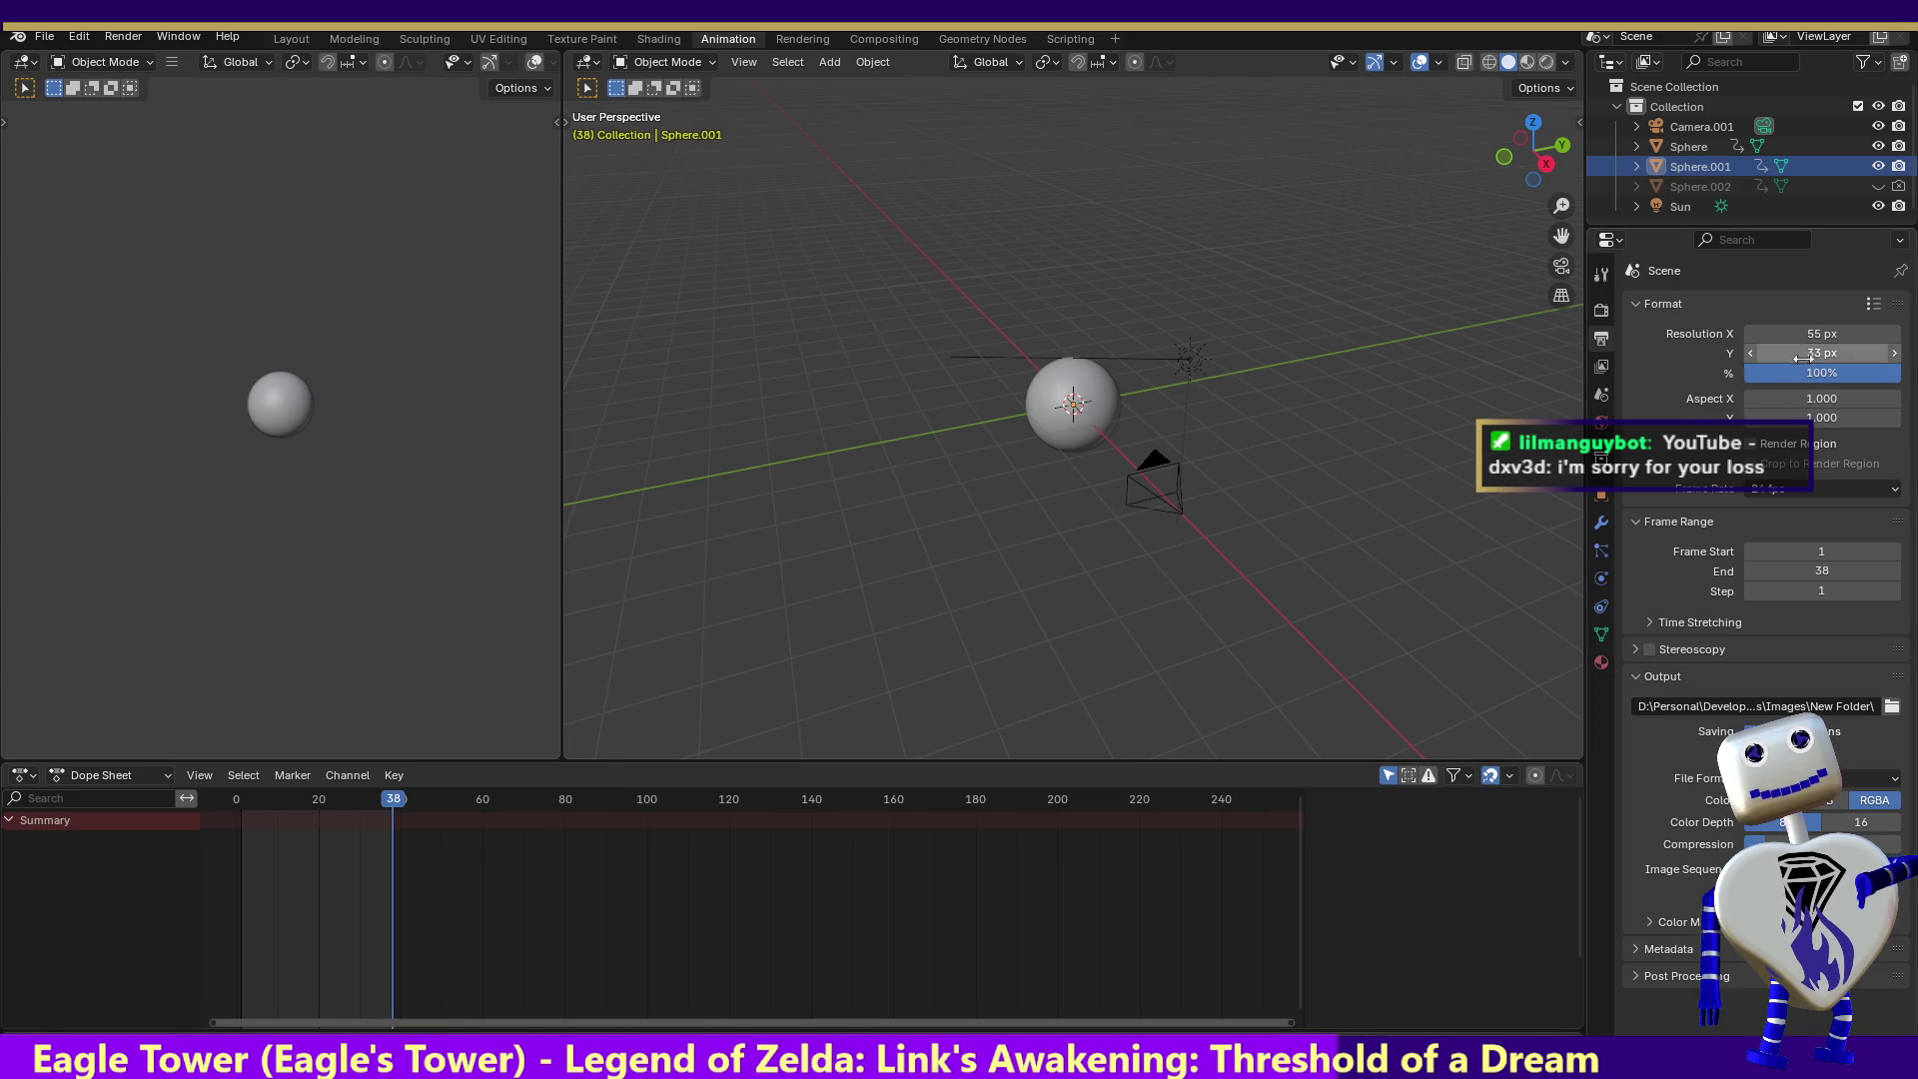
- Enter 100 for both Resolution X and Resolution Y in the Format panel
{"action": "left_click", "coordinate": [1814, 334]}
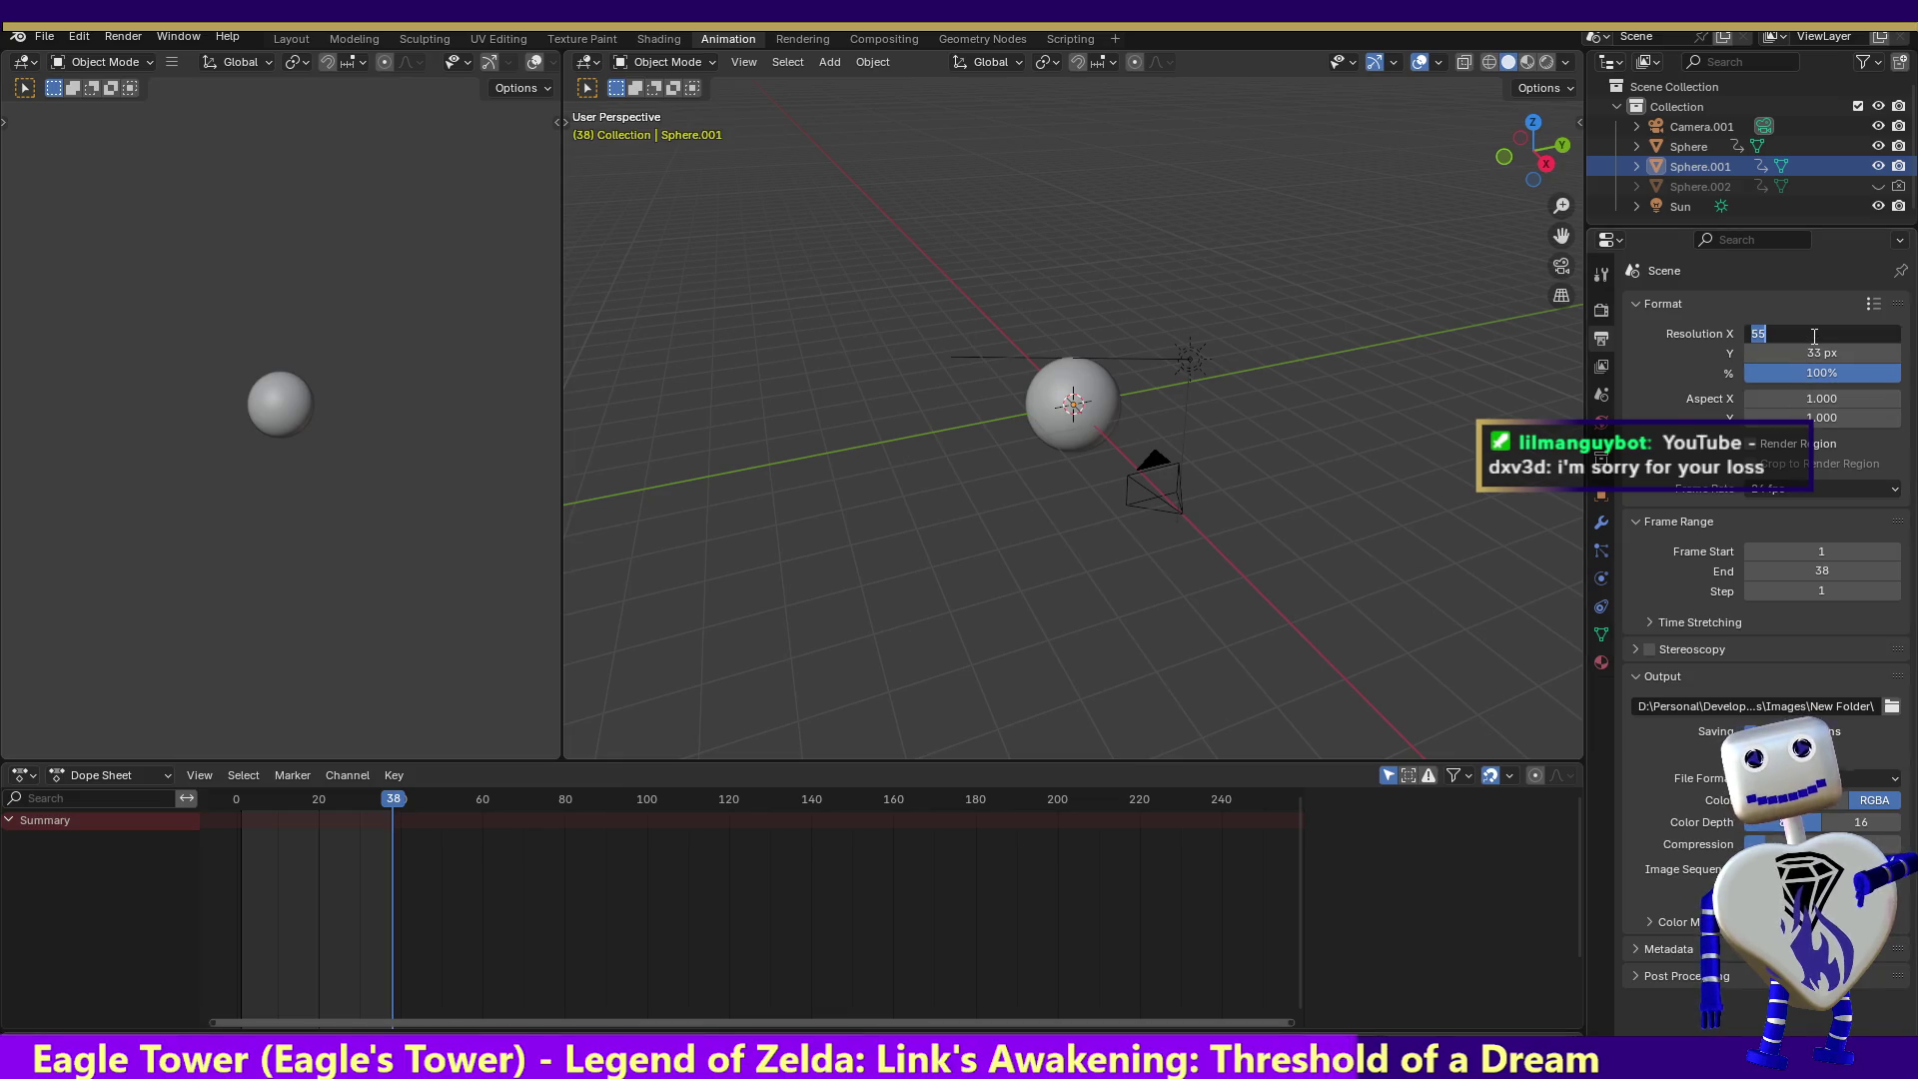
{"action": "type", "text": "100"}
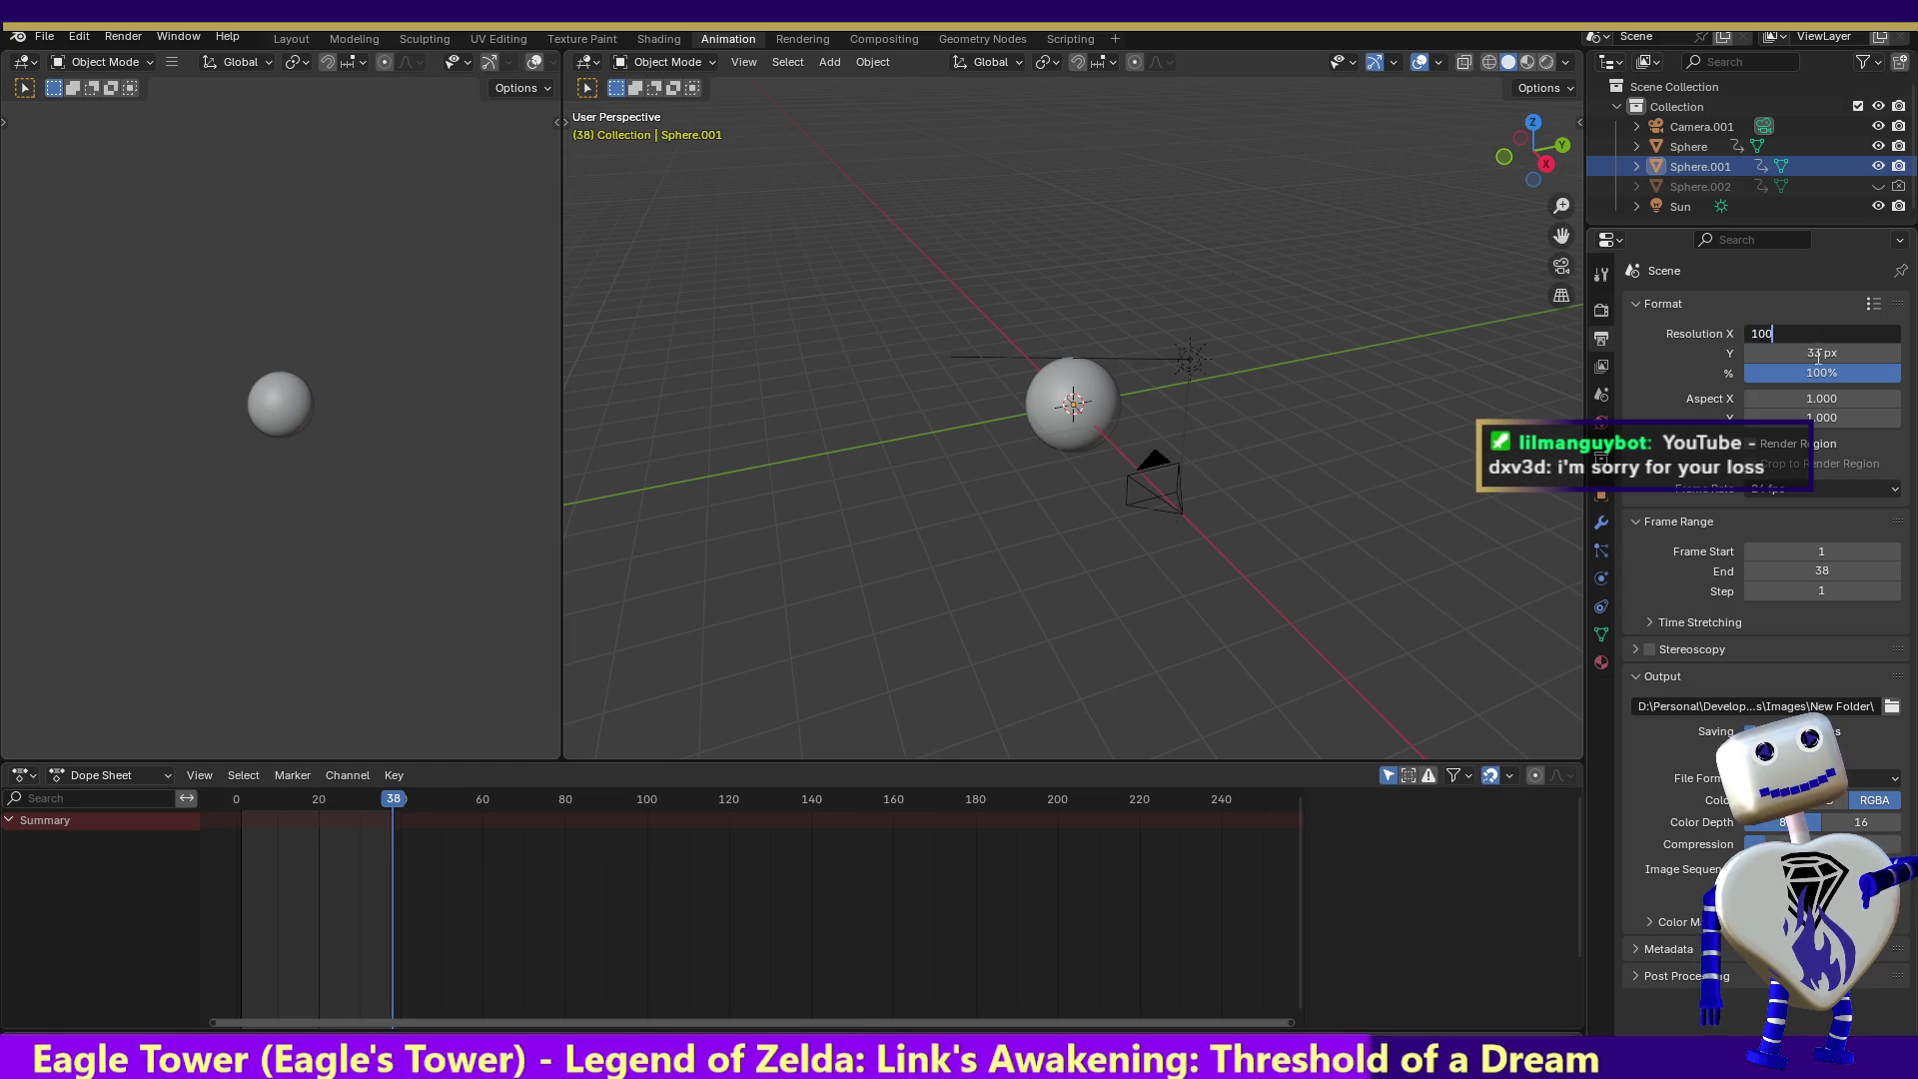
{"action": "key", "text": "Tab"}
{"action": "type", "text": "100"}
{"action": "key", "text": "Return"}
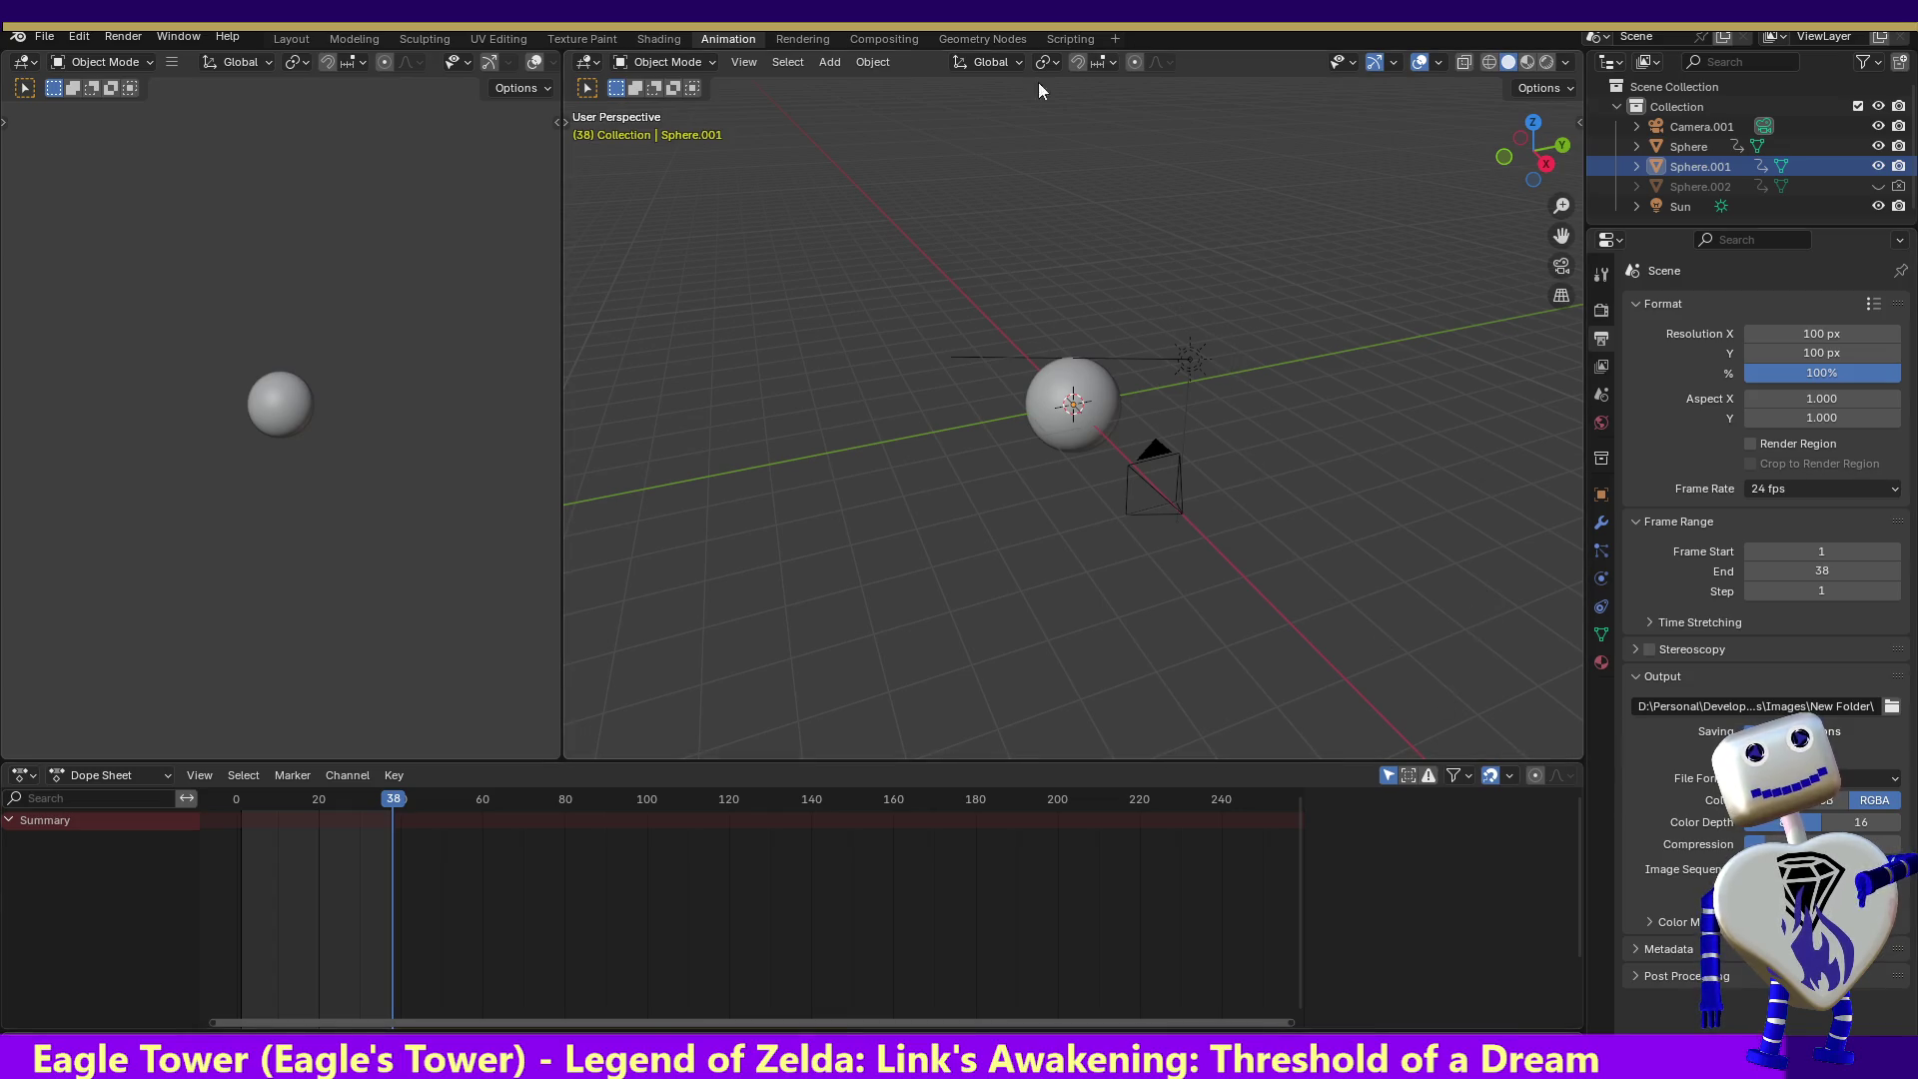
- Render frames 1–38 as 100 x 100 px RGBA images with Render Animation
{"action": "left_click", "coordinate": [110, 37]}
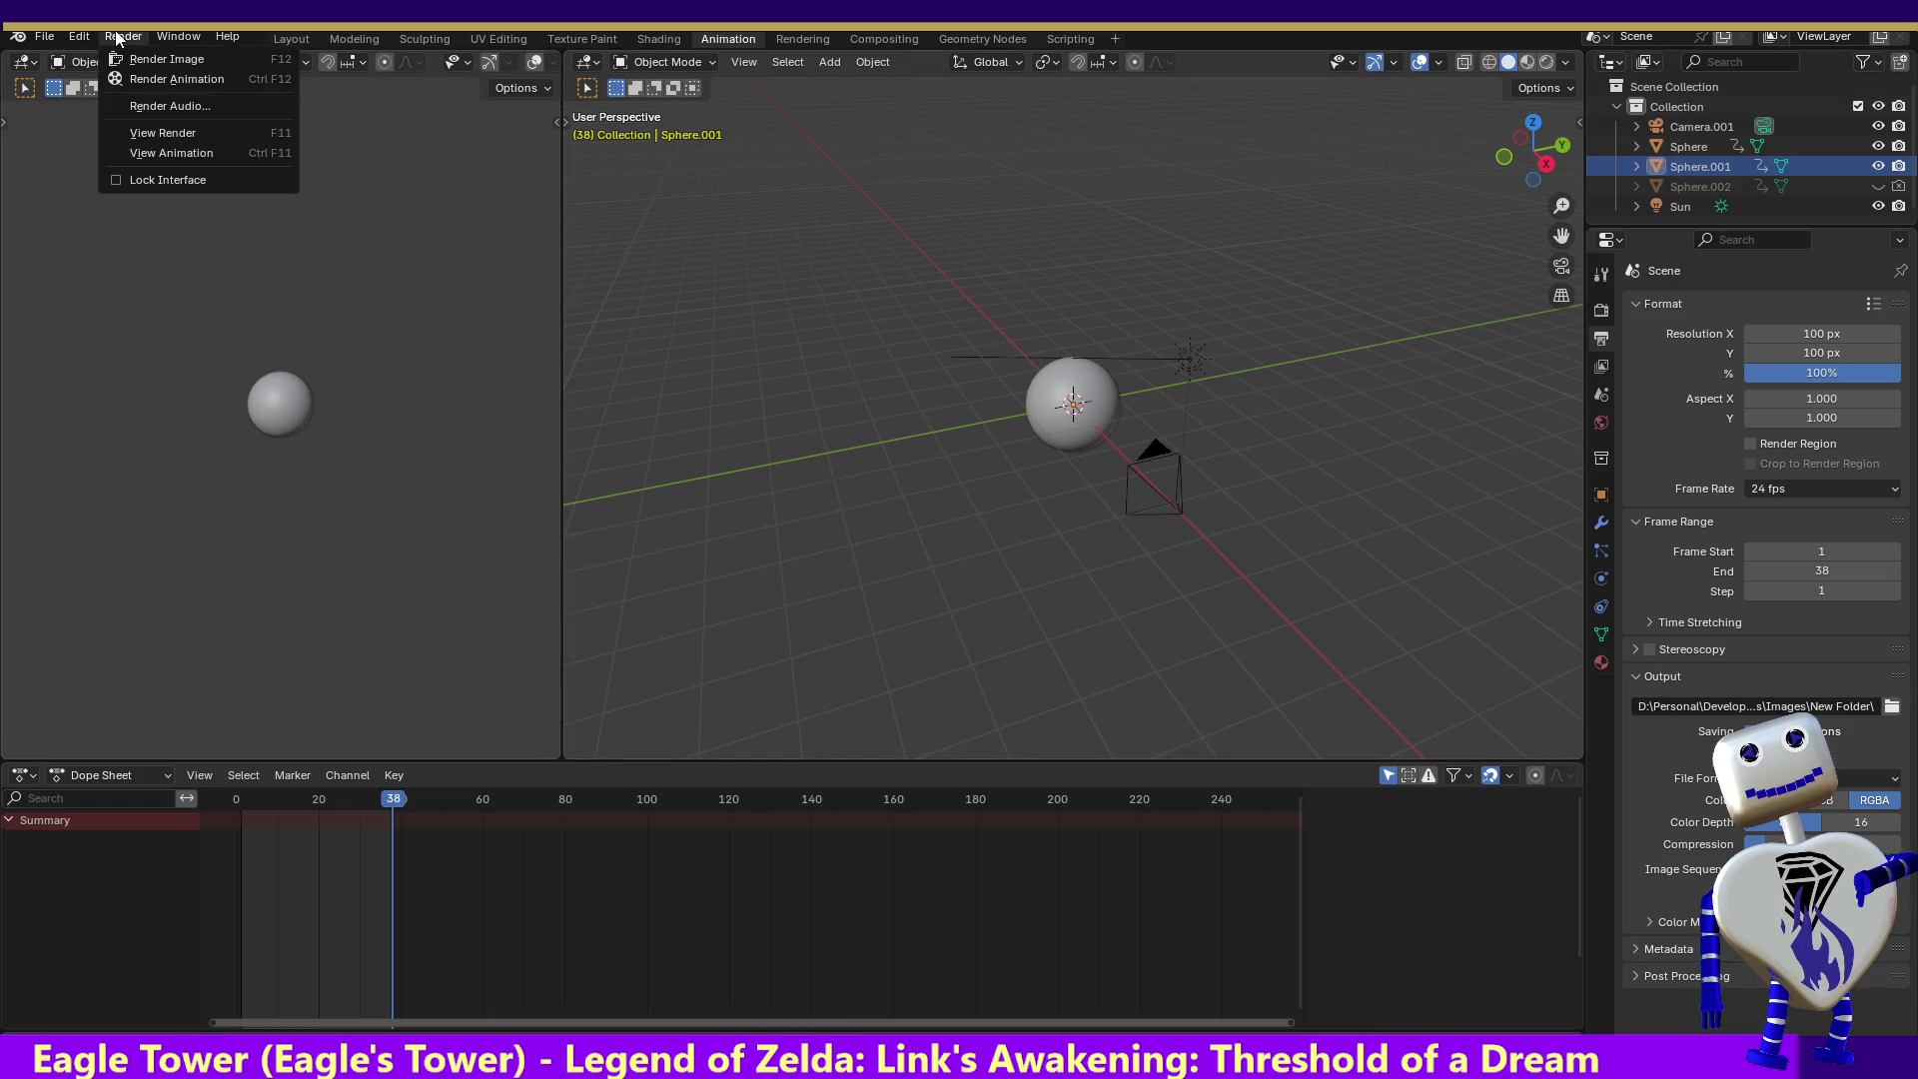
{"action": "left_click", "coordinate": [127, 88]}
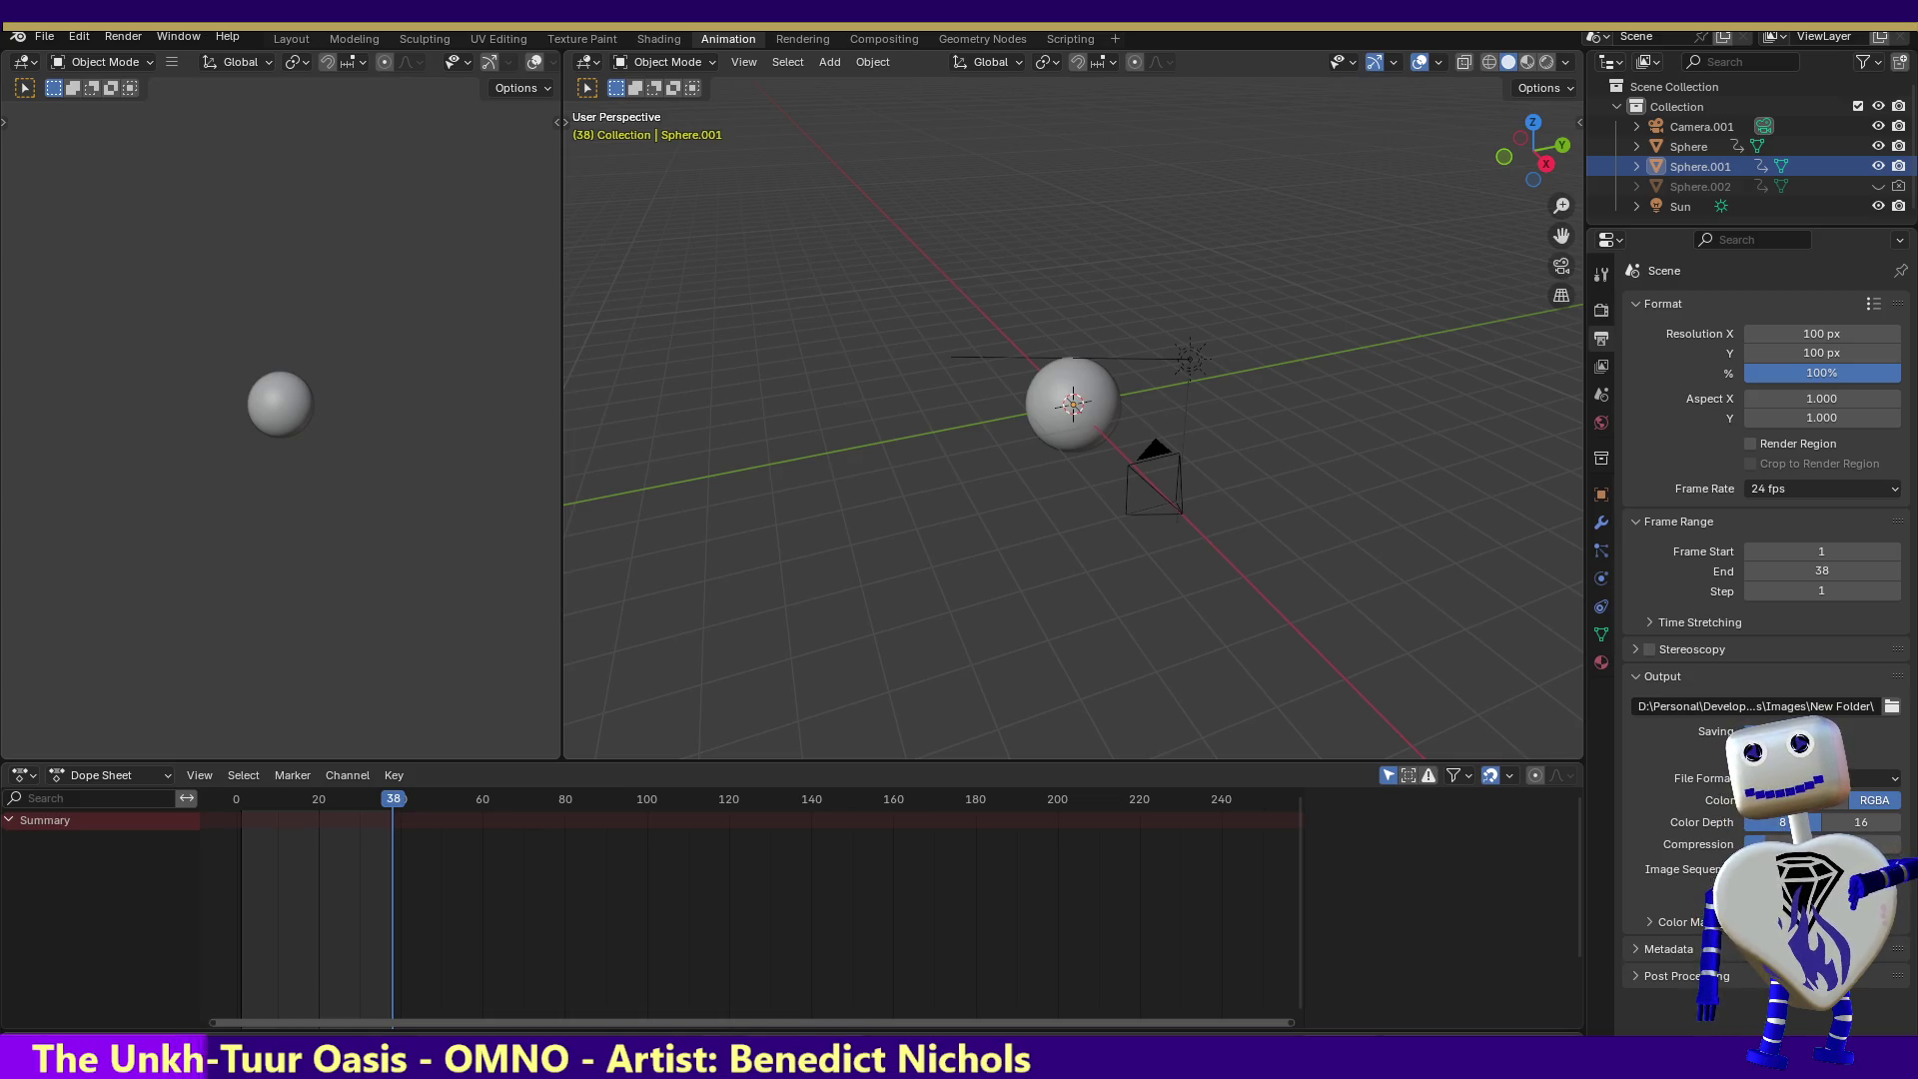
- Reload Sprite Sheet Maker and add the rendered sphere frames
{"action": "key", "text": "alt+Tab"}
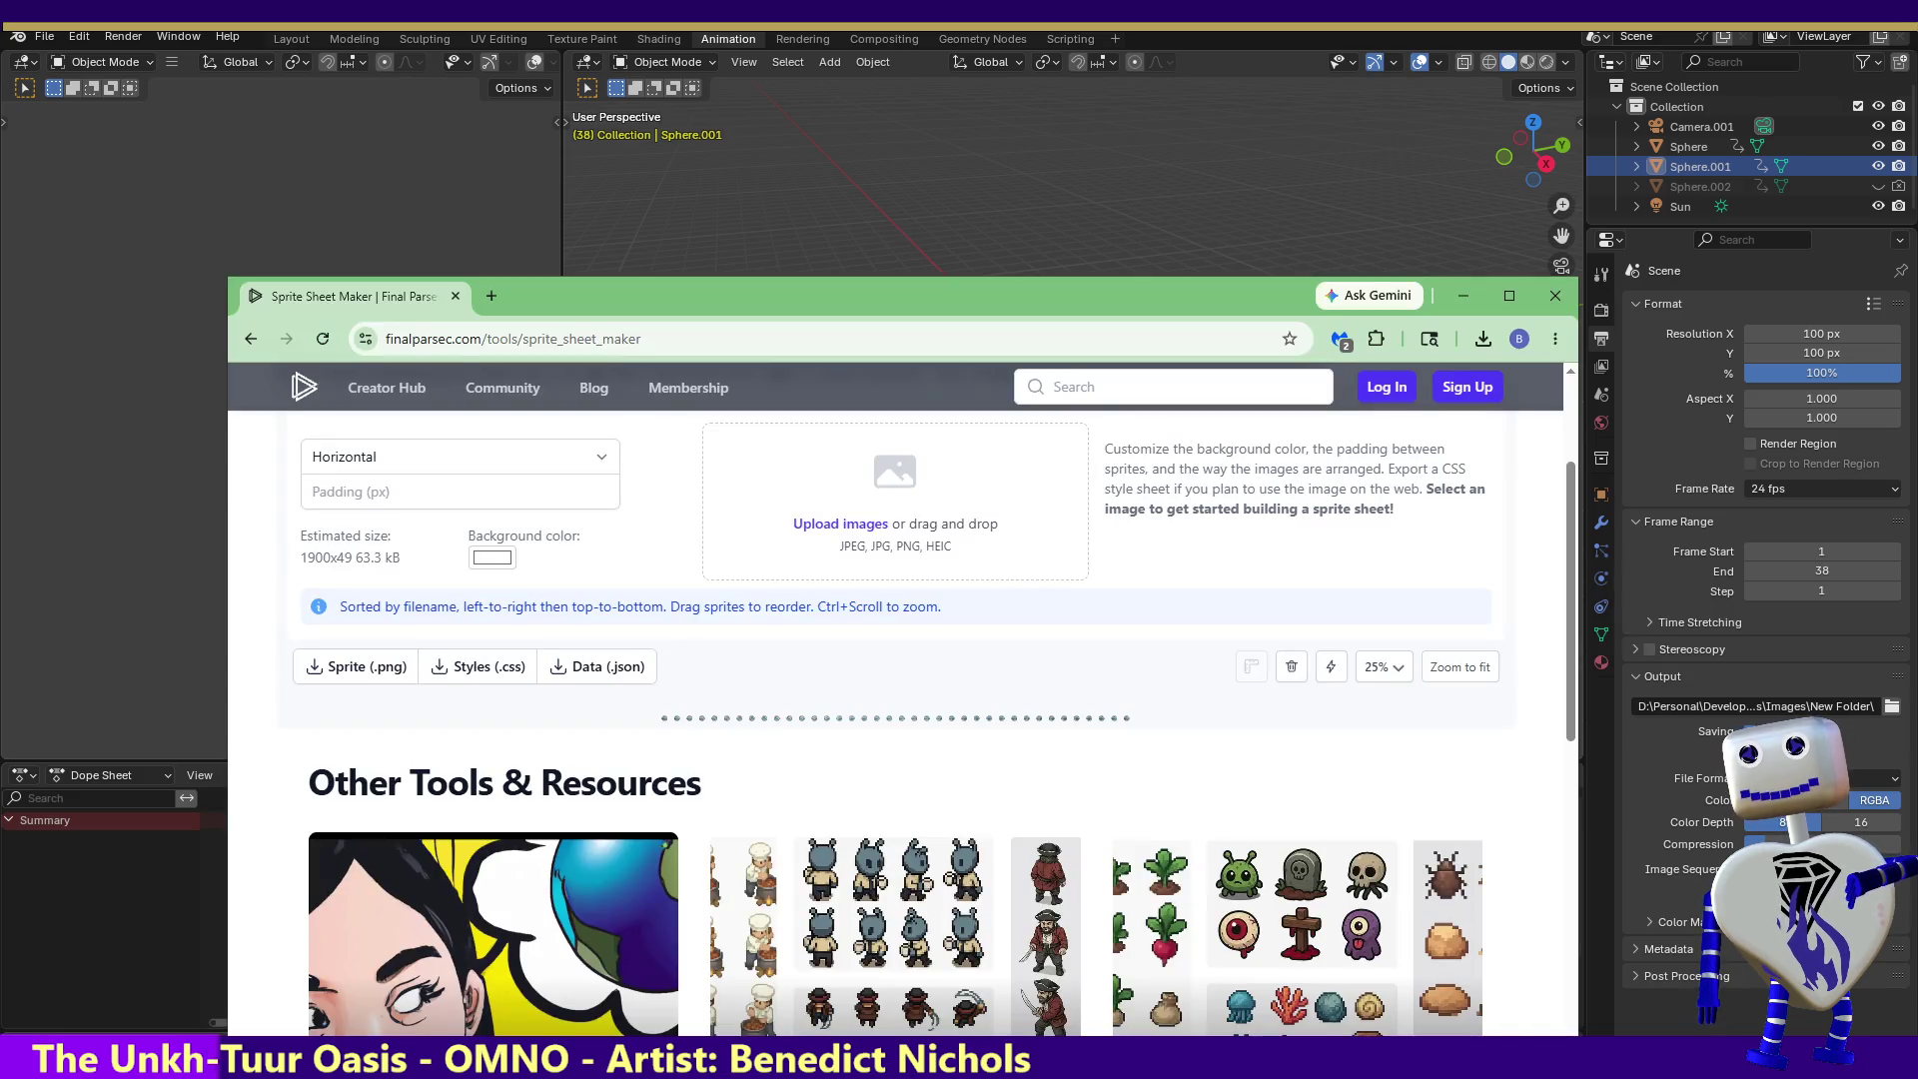
{"action": "left_click", "coordinate": [321, 340]}
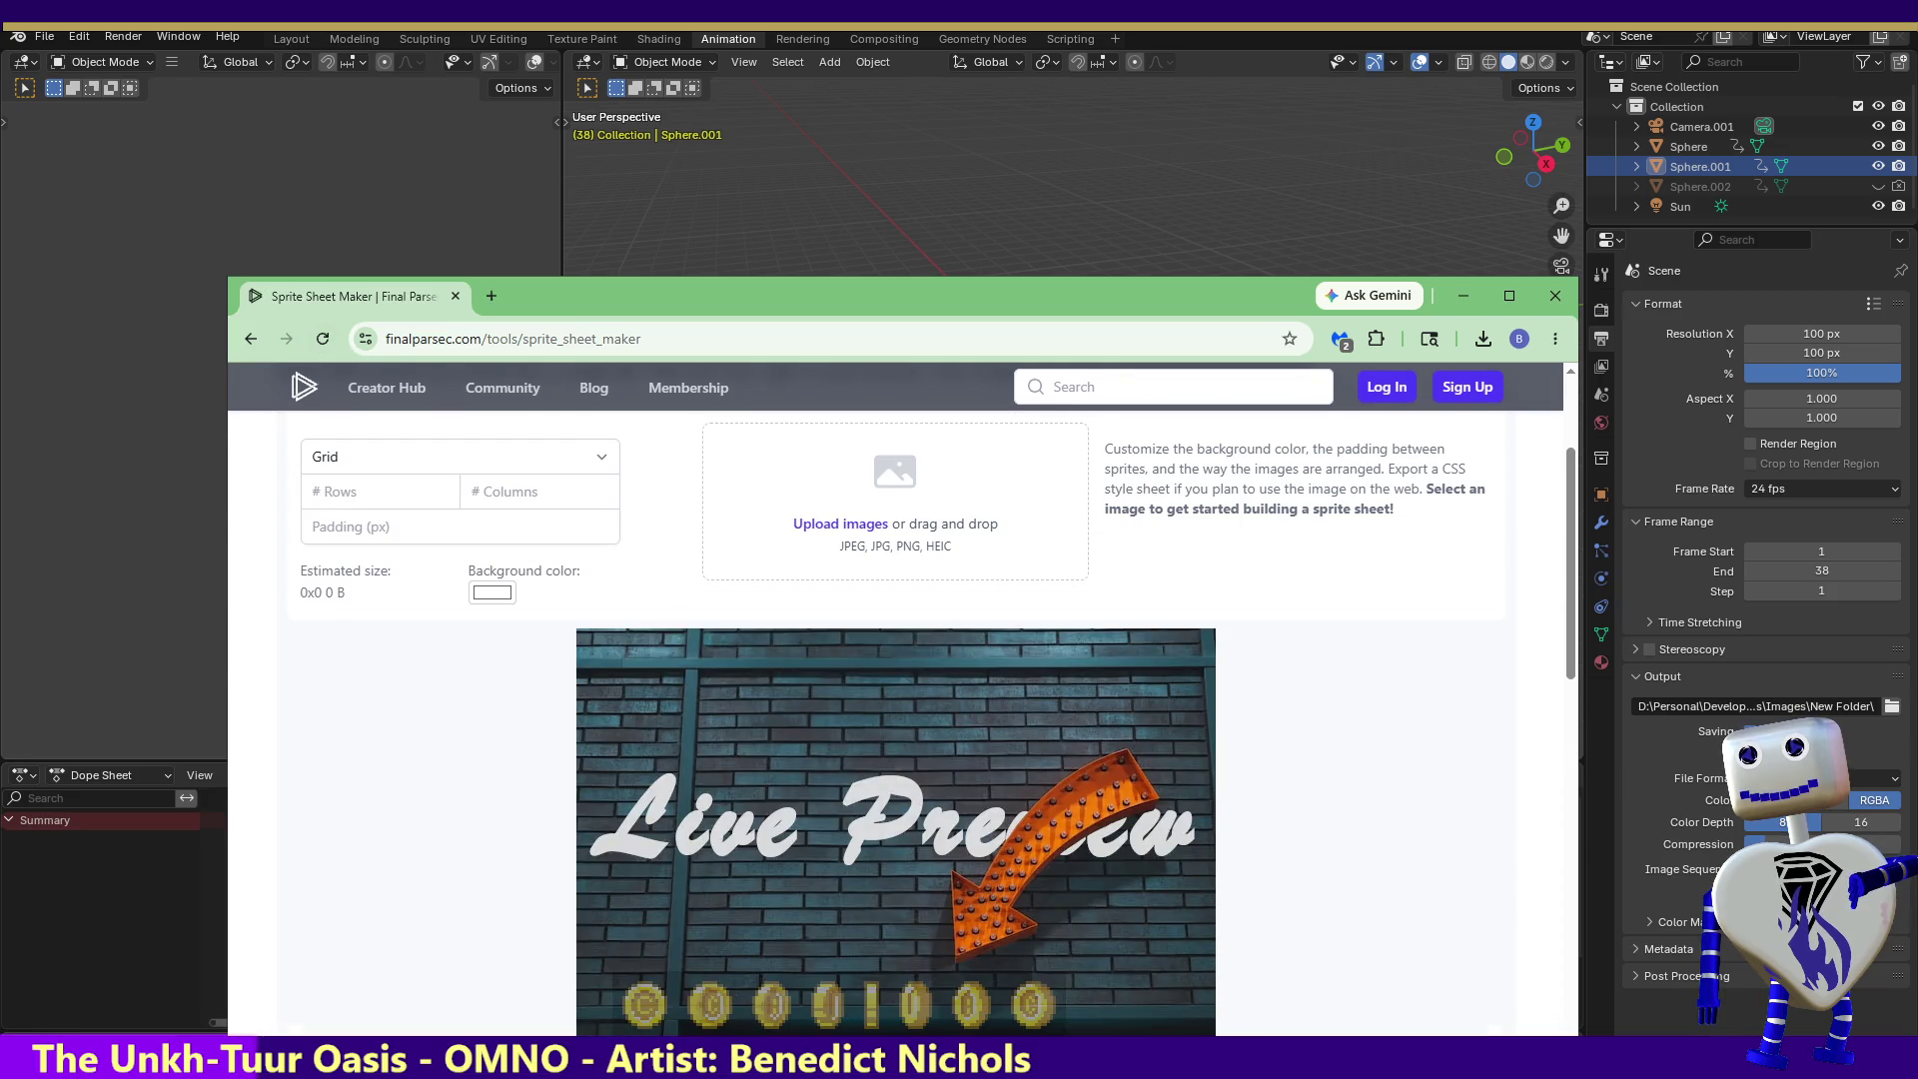
{"action": "left_click_drag", "start_coordinate": [859, 685], "coordinate": [865, 522]}
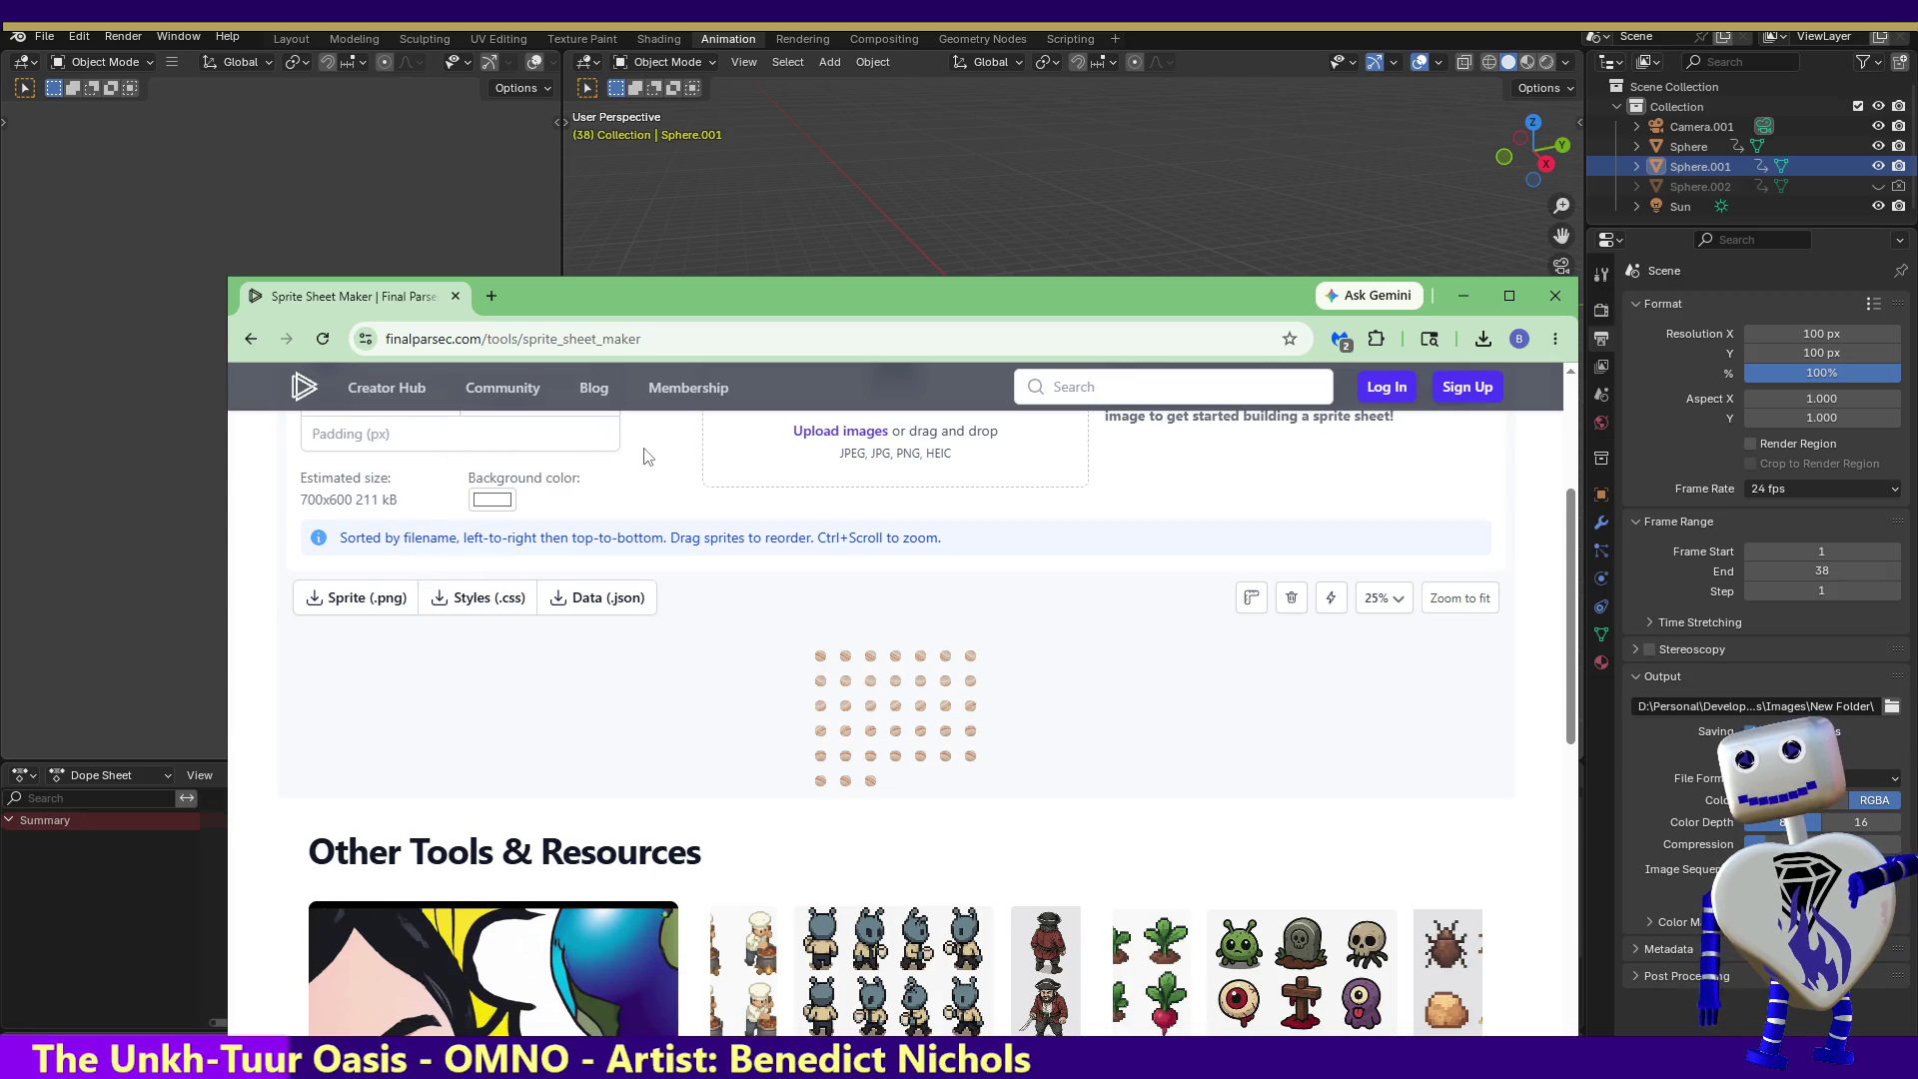
- Arrange the sprites in one horizontal 3800x100 row and download the PNG
{"action": "scroll", "coordinate": [647, 457], "scroll_direction": "up", "scroll_amount": 1}
{"action": "left_click", "coordinate": [568, 484]}
{"action": "left_click", "coordinate": [554, 544]}
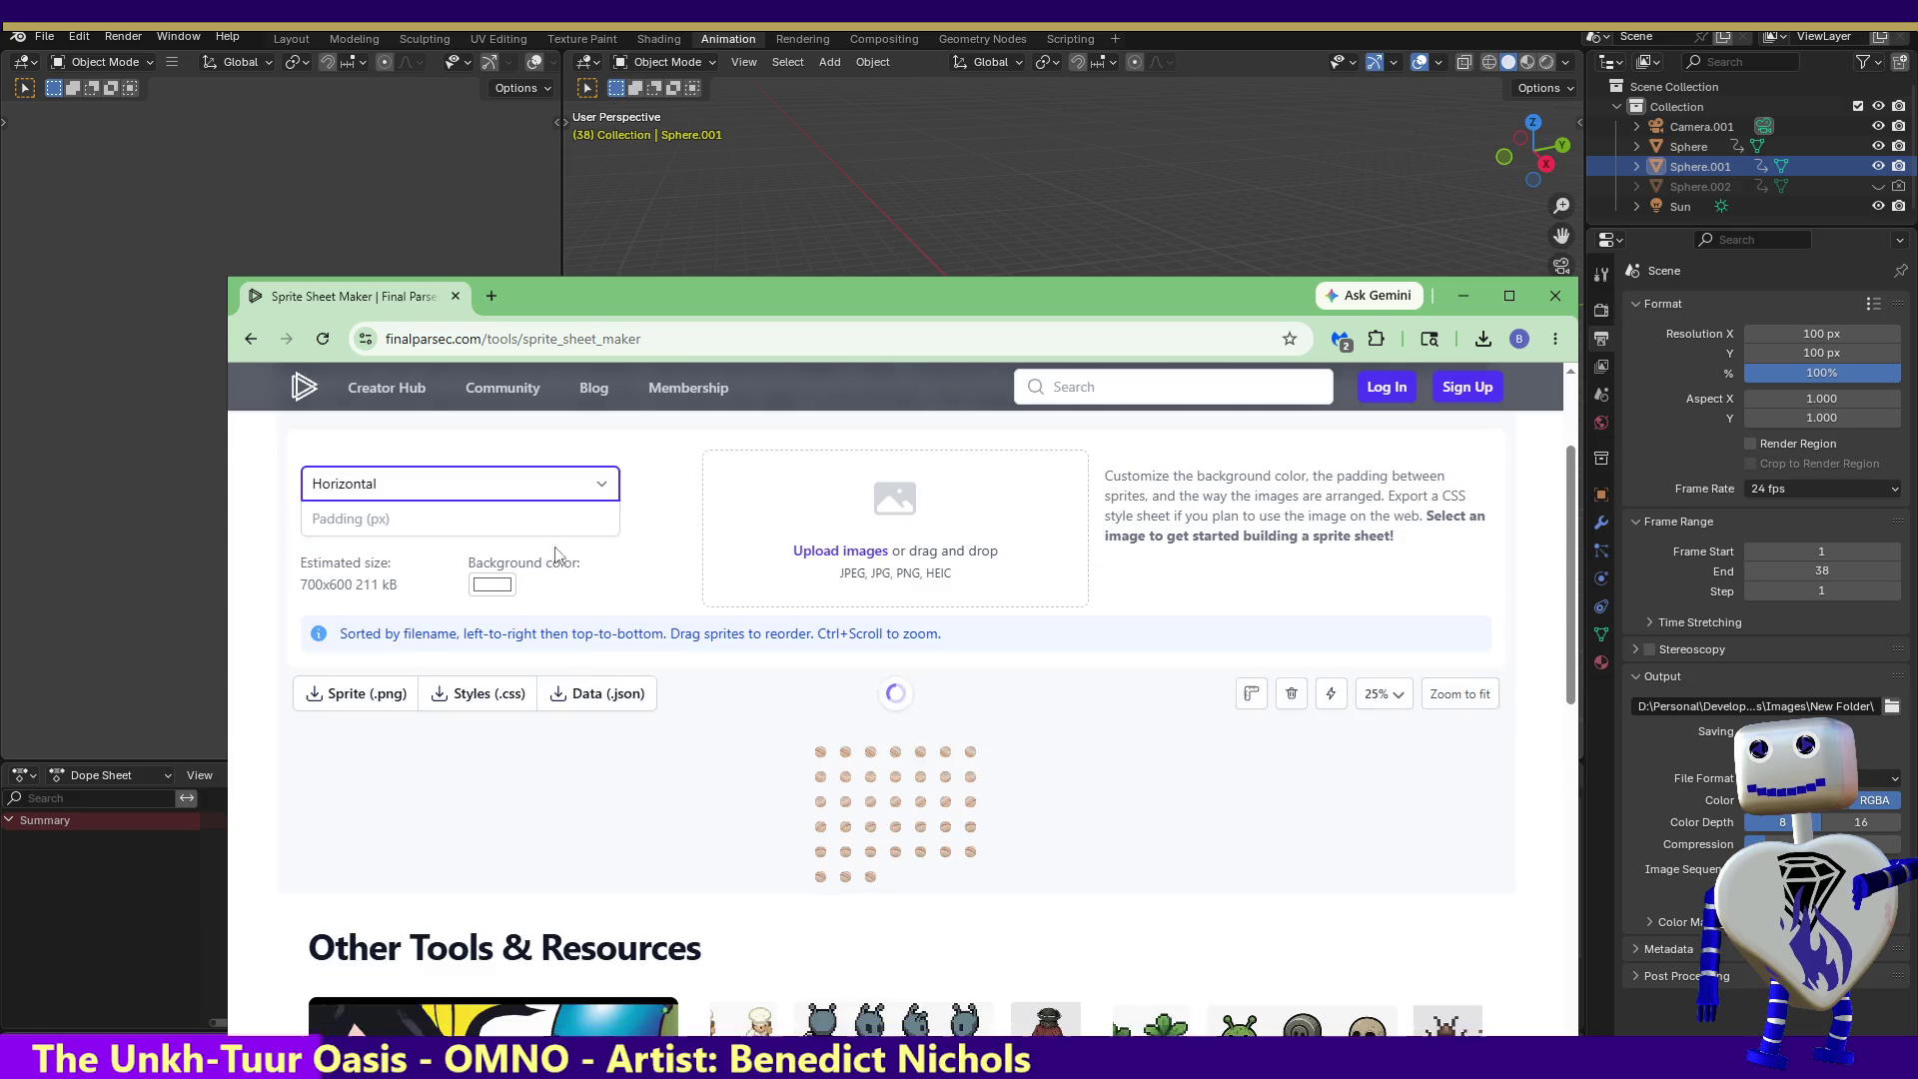
{"action": "left_click", "coordinate": [337, 700]}
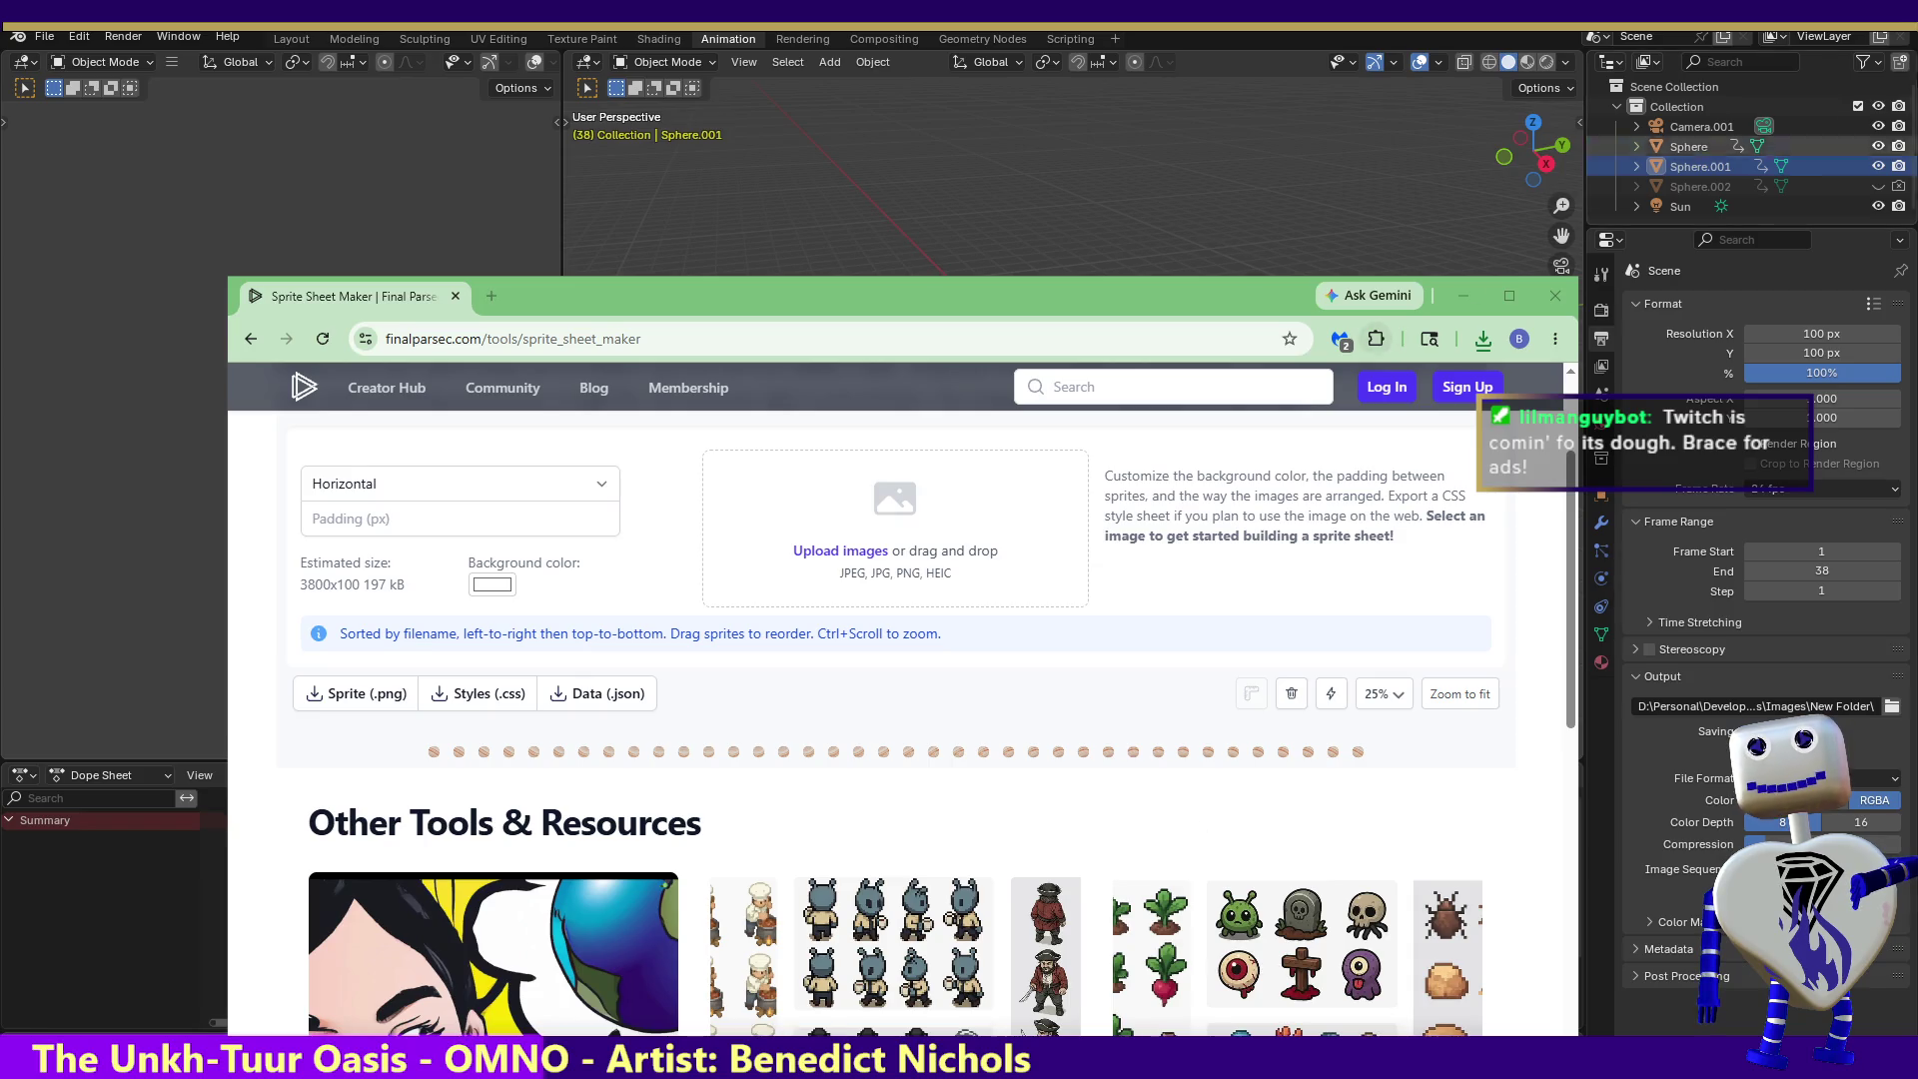
{"action": "key", "text": "alt+F4"}
{"action": "key", "text": "alt+F4"}
- Save the extra Blender project on close and show the sphere scene's Output Properties
{"action": "left_click", "coordinate": [874, 586]}
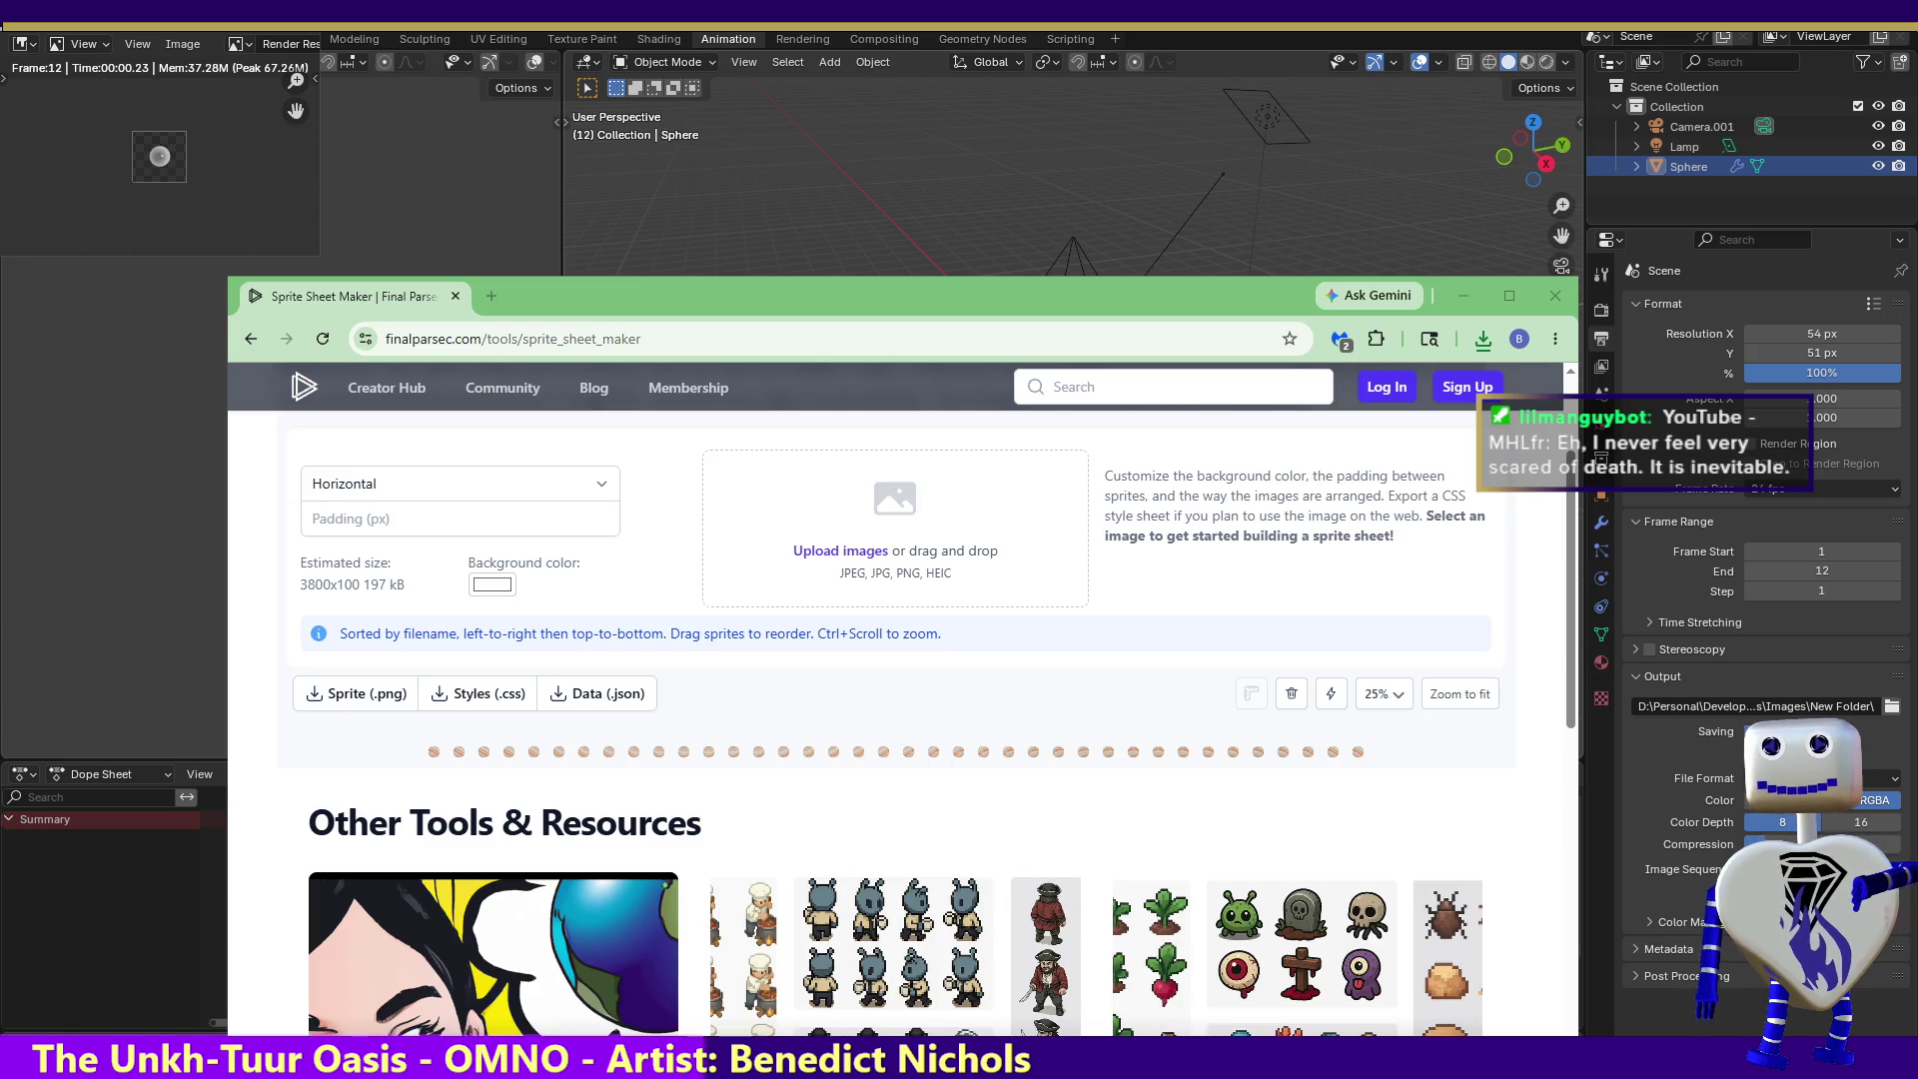
{"action": "key", "text": "alt+Tab"}
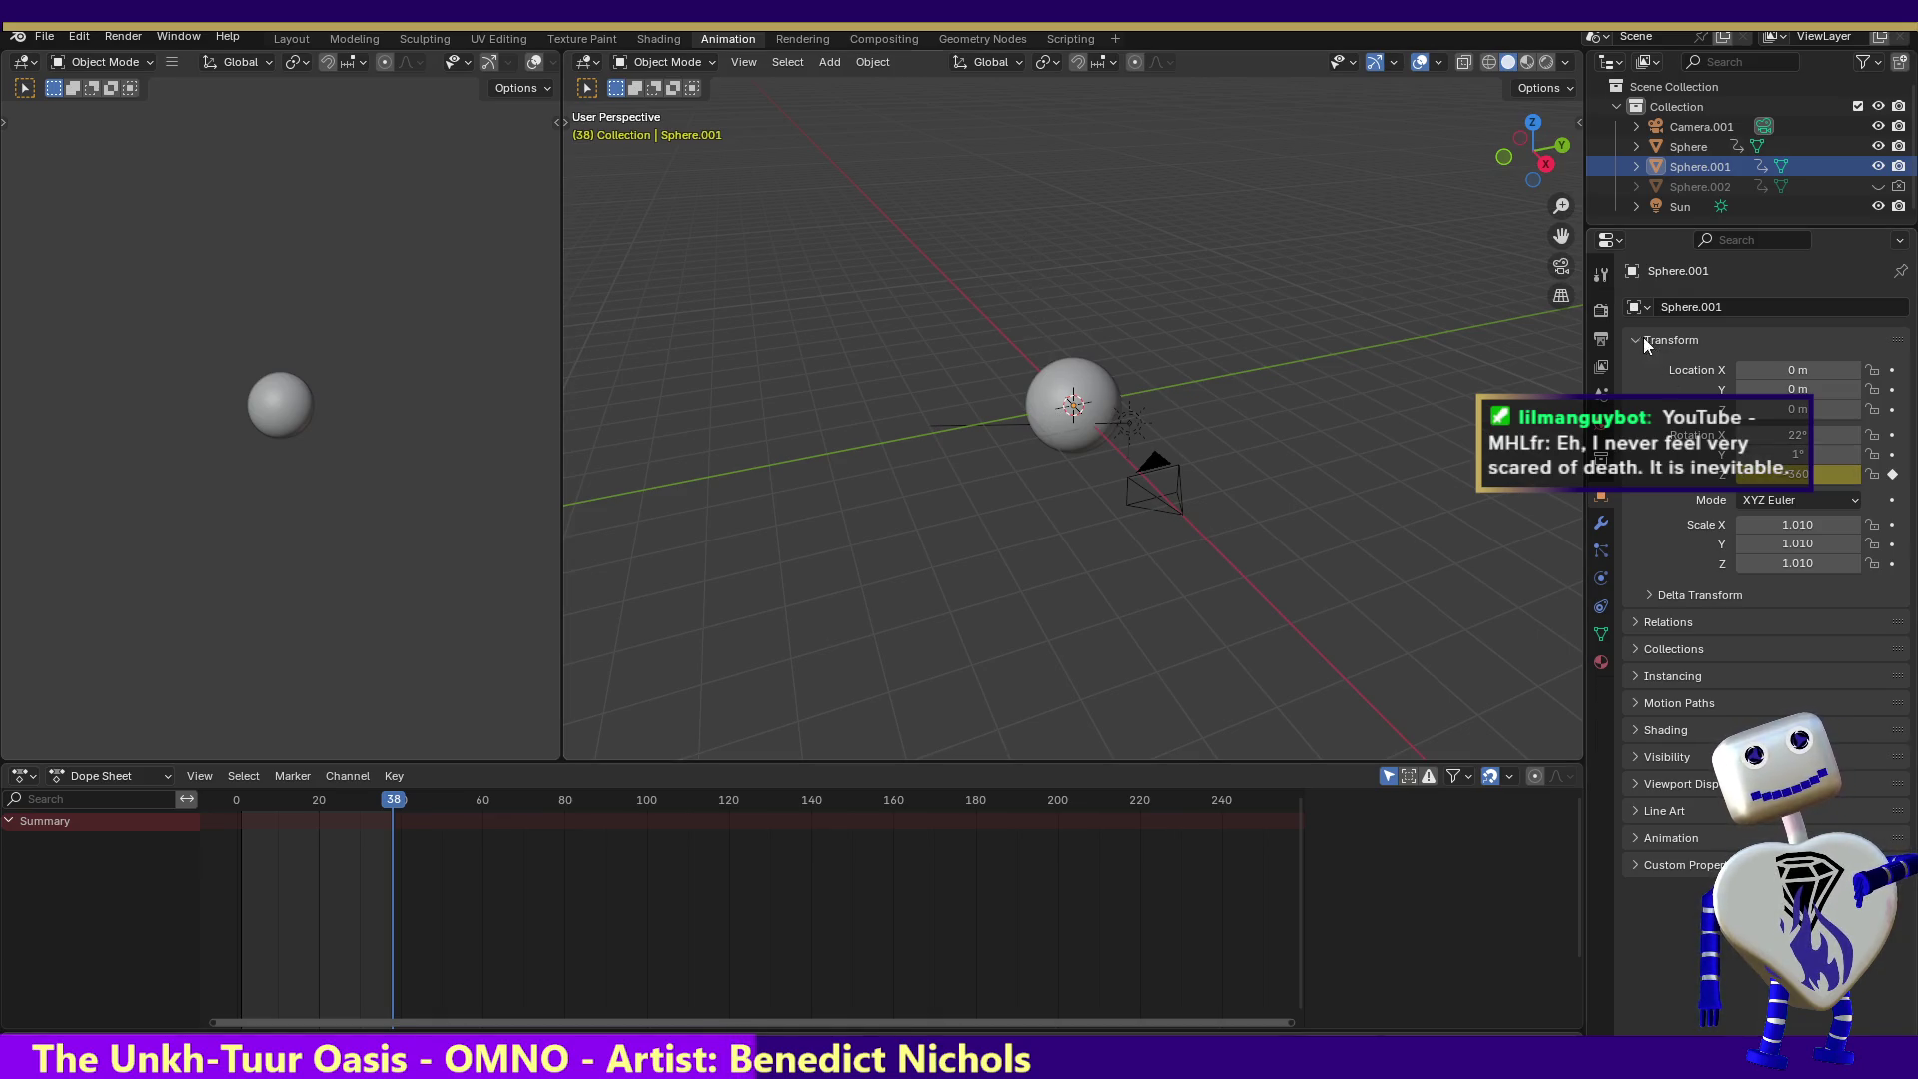
{"action": "left_click", "coordinate": [1601, 339]}
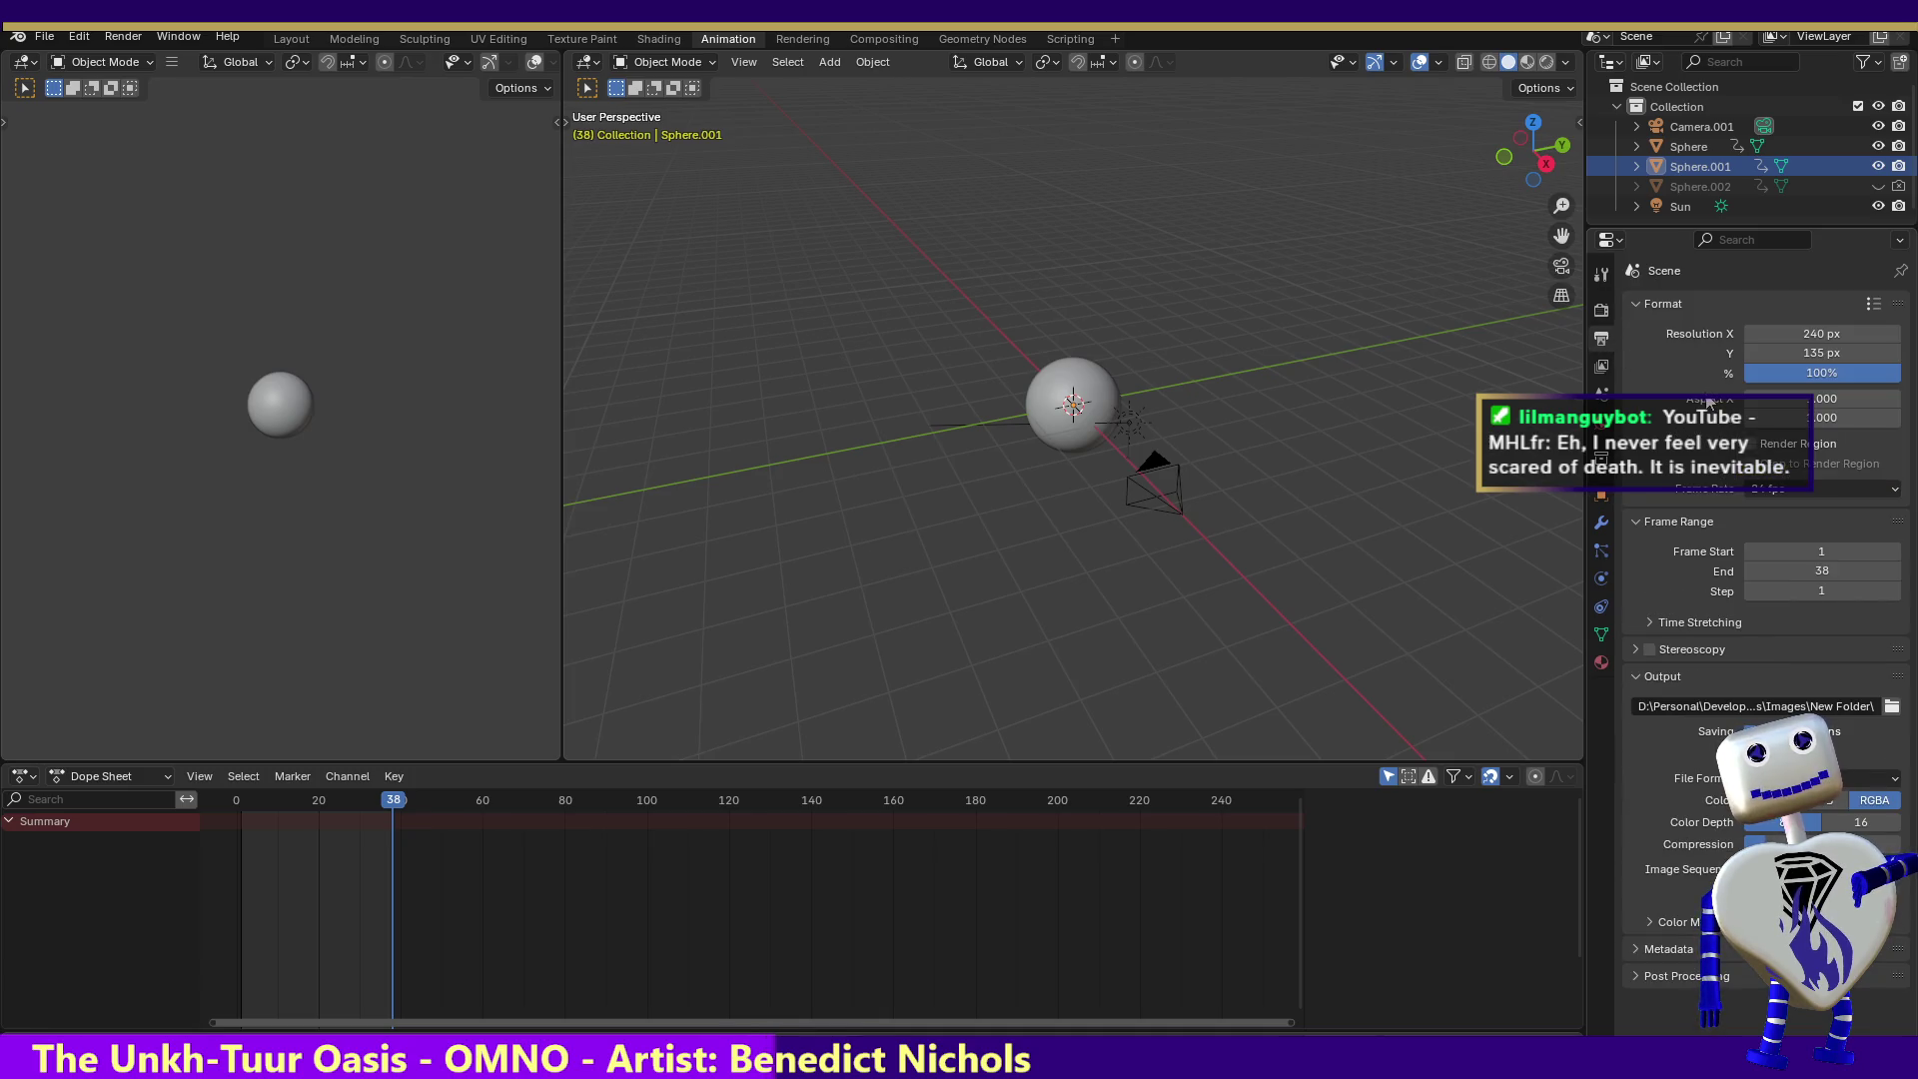